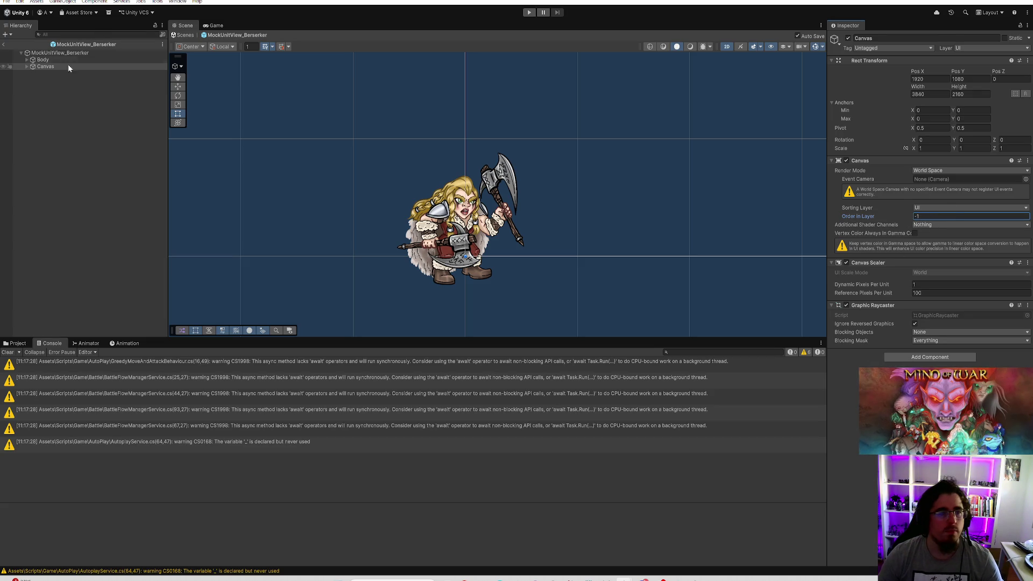
Set the Berserker Canvas Pos X and Pos Y to 0 and its width and height to 1
left_click(27, 66)
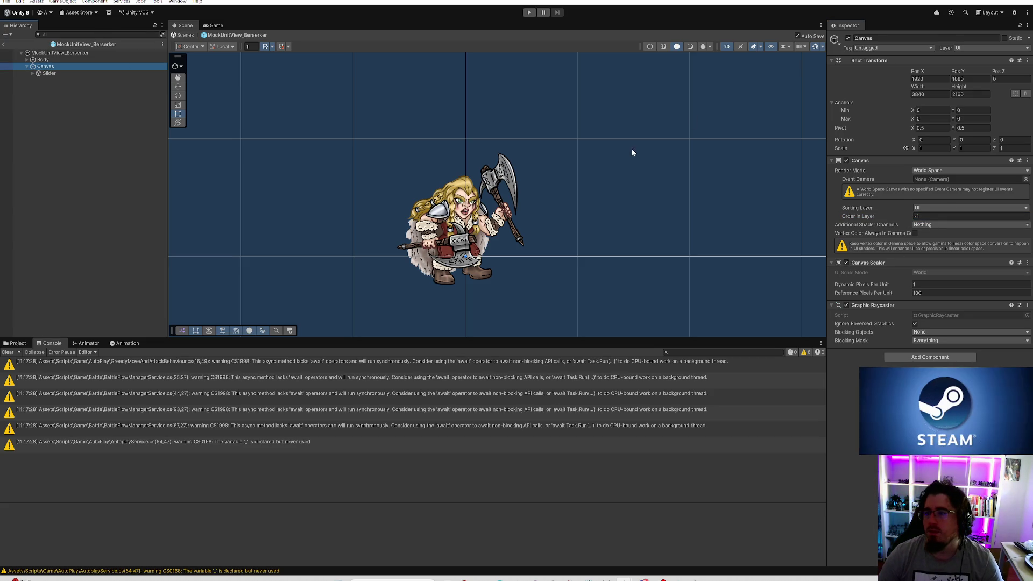
left_click(936, 95)
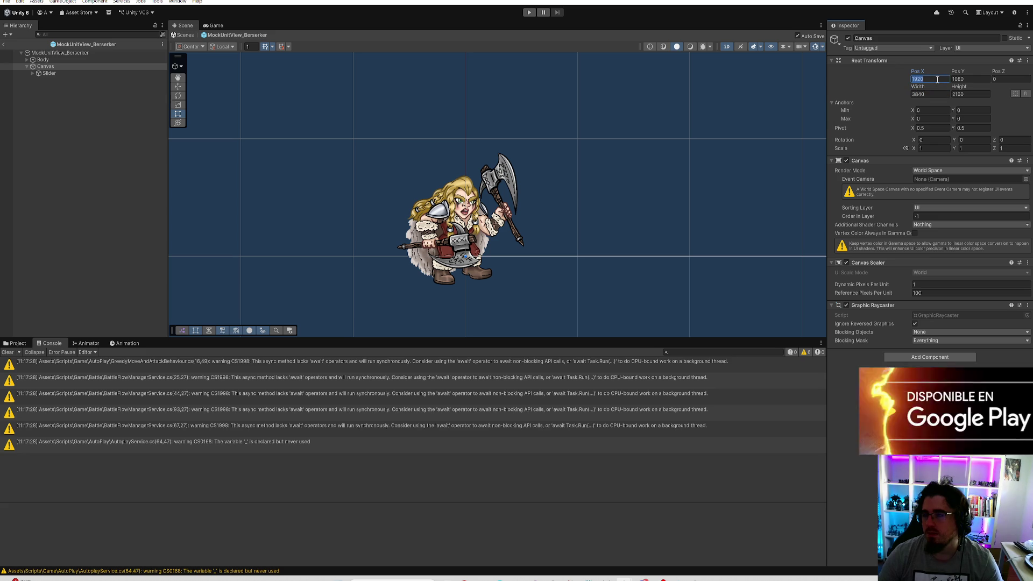
type("0")
key("Tab")
type("0")
left_click(934, 95)
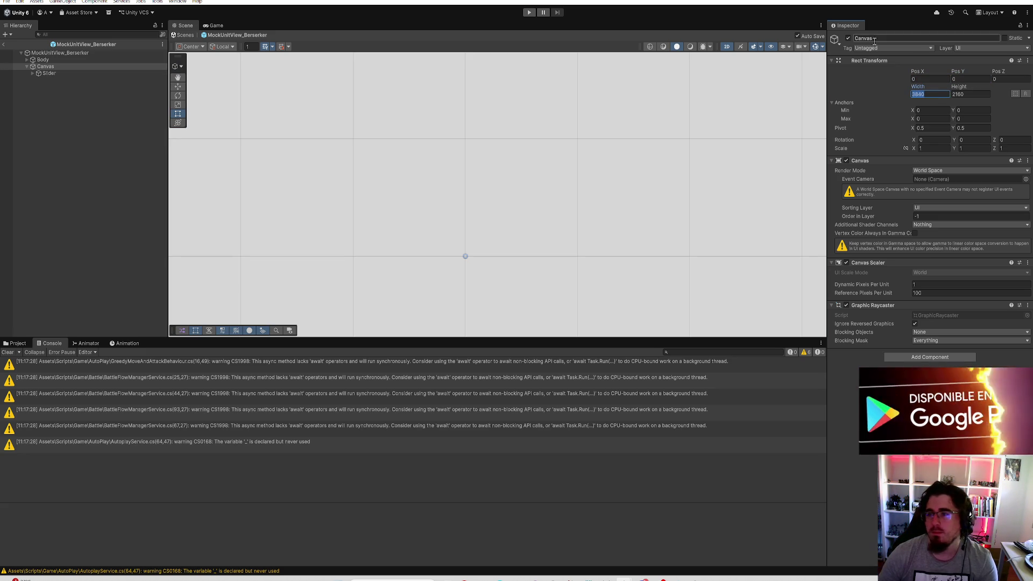
key("BackSpace")
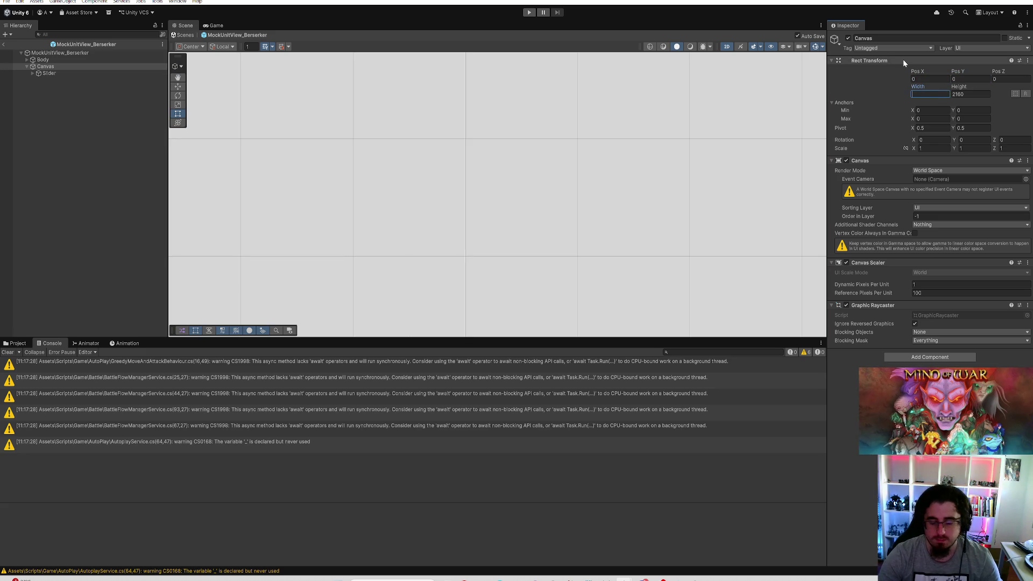
key("Tab")
type("1")
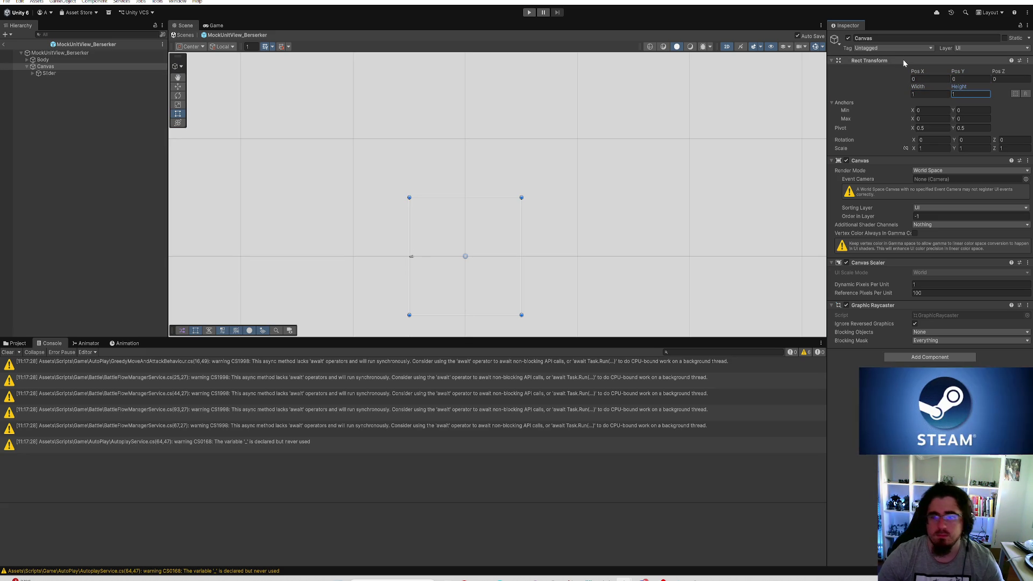
left_click(144, 74)
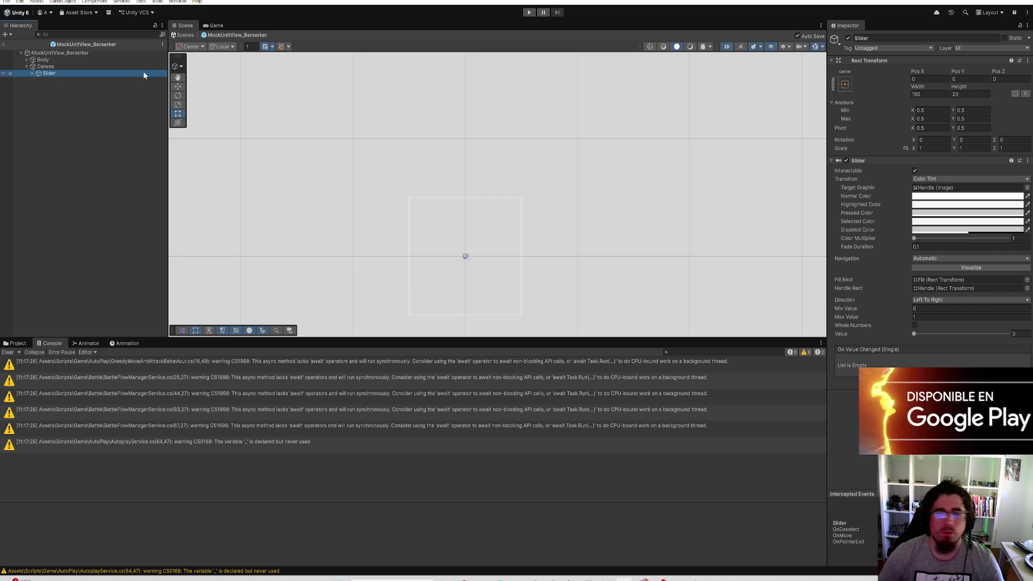
Give the Slider the stretch/stretch anchor preset with Left, Top, Right and Bottom offsets of 0
left_click(844, 84)
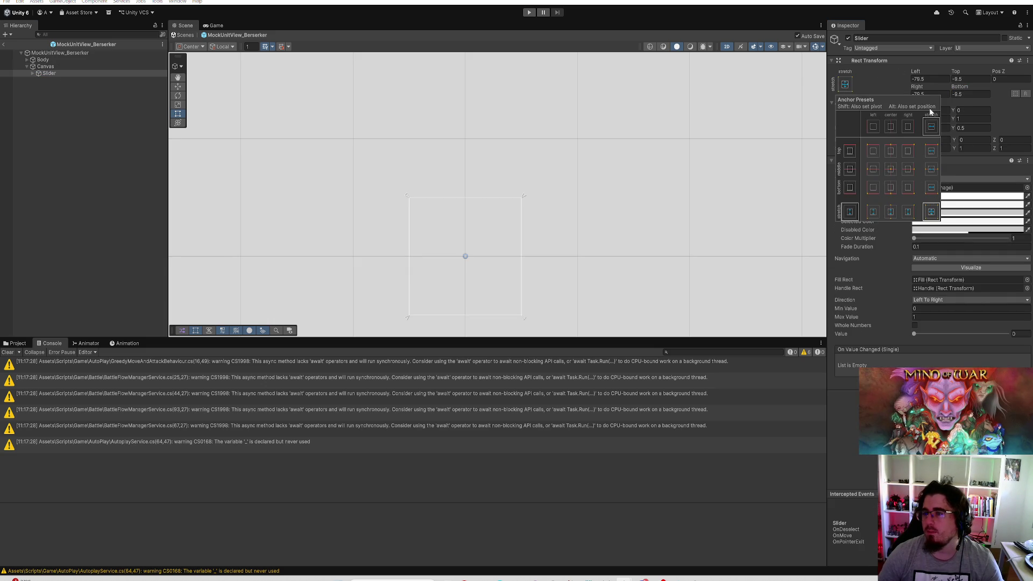
left_click(932, 212)
type("0")
key("Tab")
type("0")
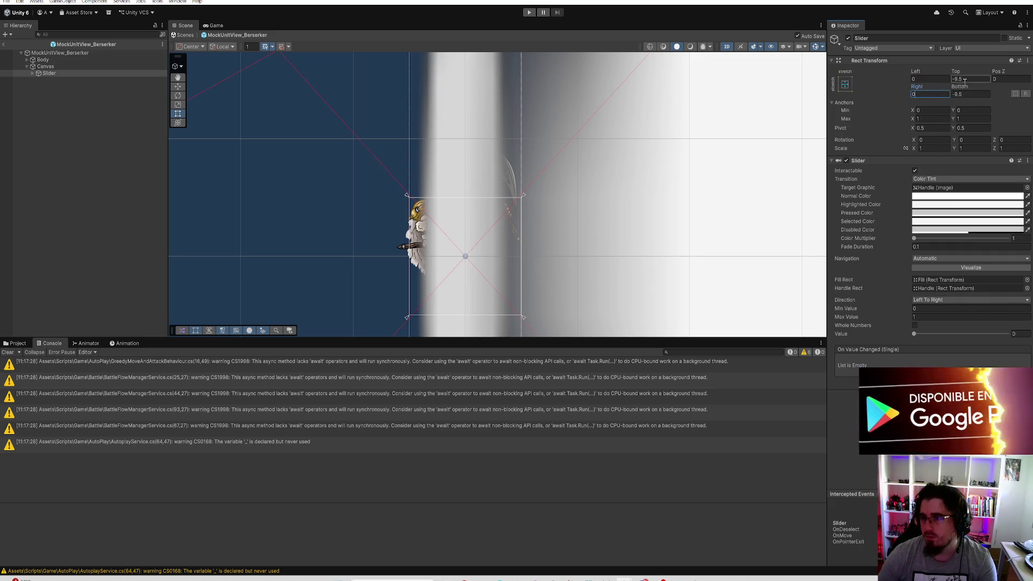
key("Tab")
type("0")
key("Tab")
type("0")
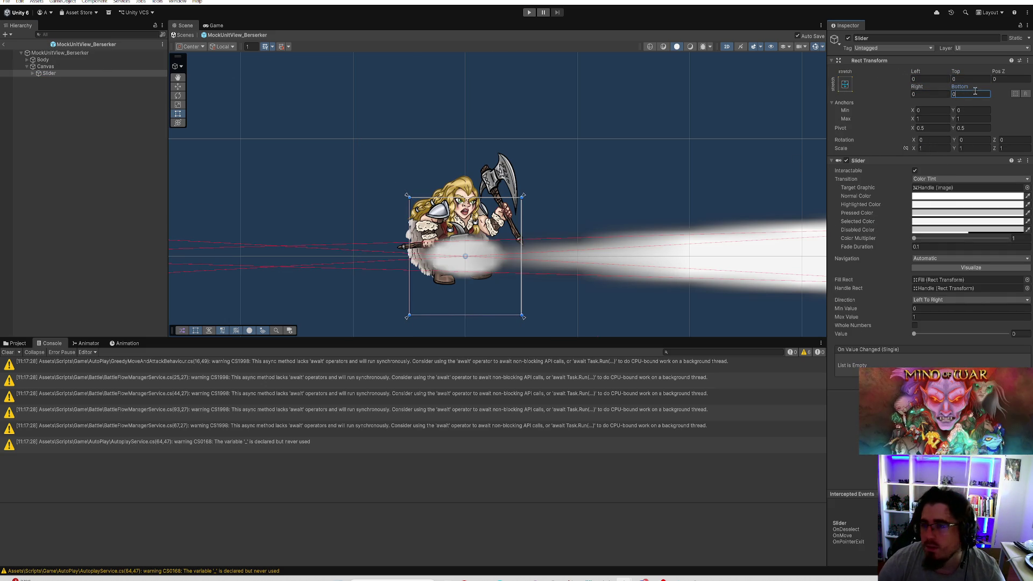
Expand the Slider and inspect its Background, Fill Area and Handle Slide Area
left_click(32, 74)
left_click(62, 80)
left_click(59, 86)
left_click(64, 94)
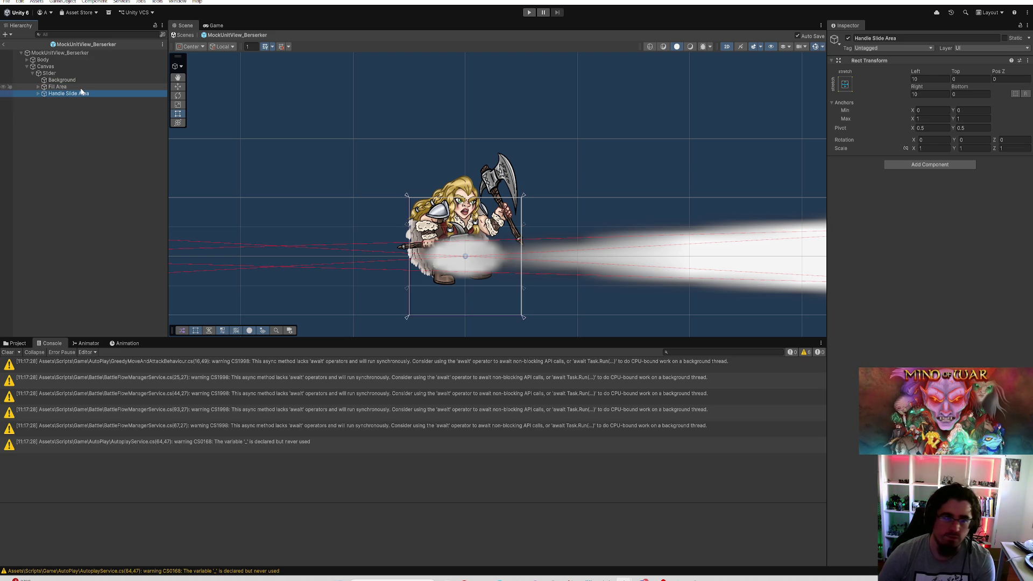
Delete the Handle Slide Area and set the Fill Area's left and right offsets to 0
key("Delete")
left_click(925, 80)
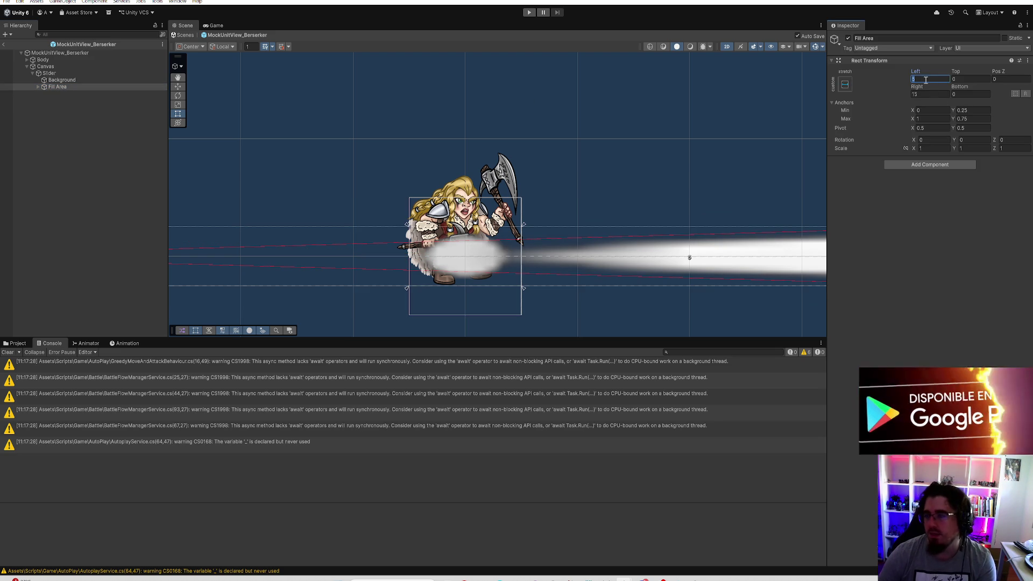
type("0")
left_click(925, 94)
type("0")
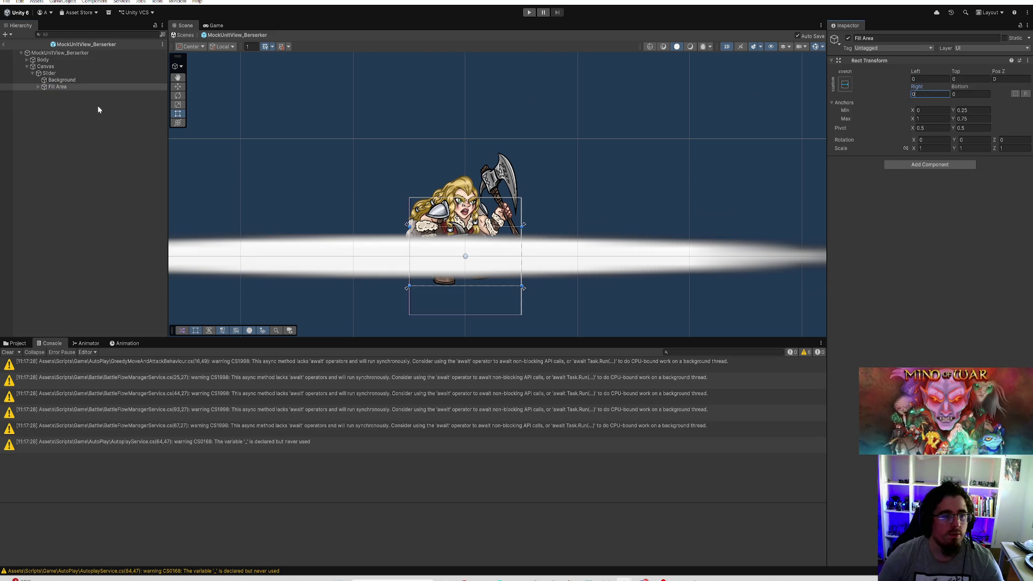
Set the Fill object's width to 0 inside the Fill Area
left_click(38, 86)
left_click(54, 94)
left_click(927, 102)
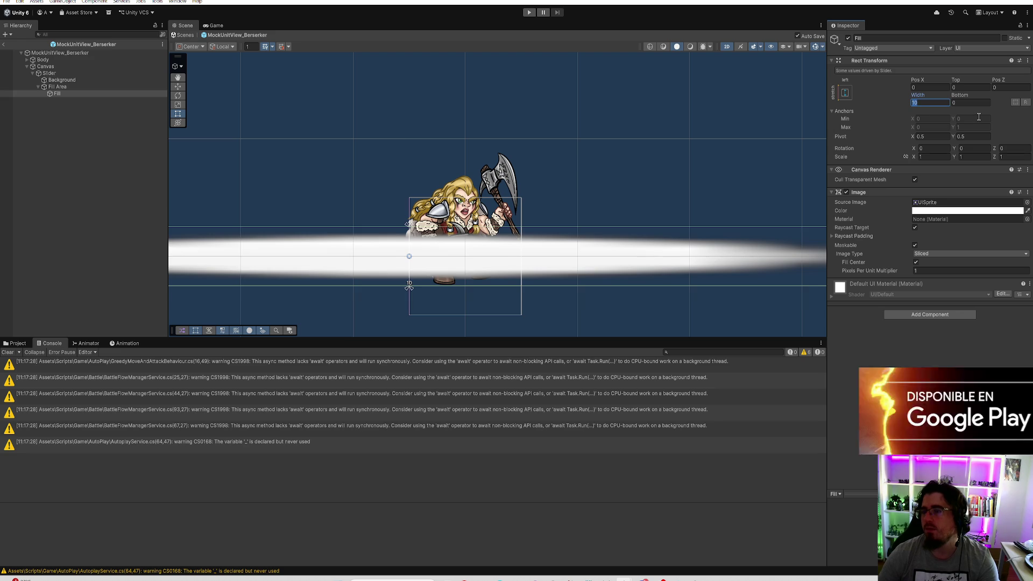
type("0")
left_click(78, 79)
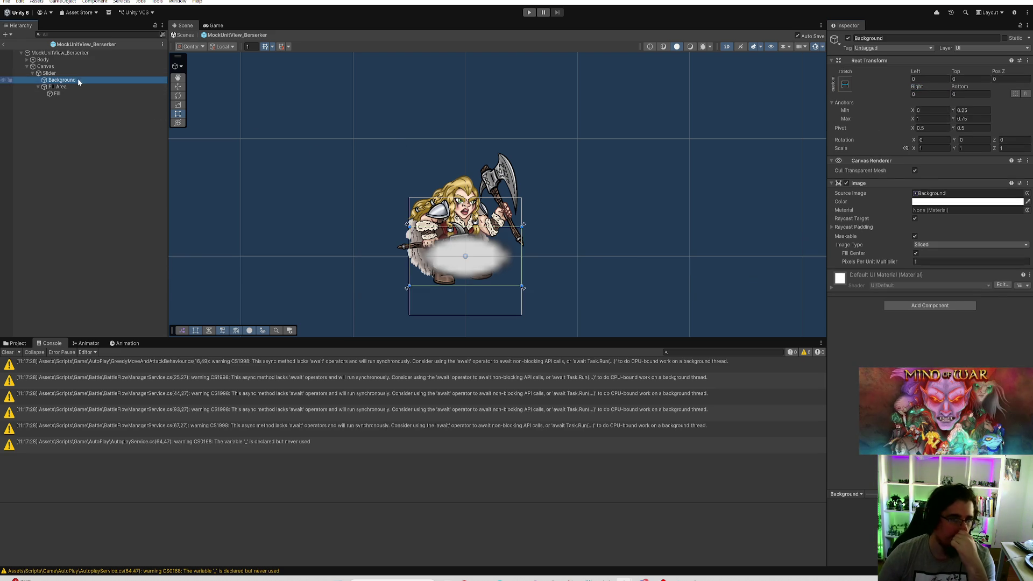
left_click(73, 74)
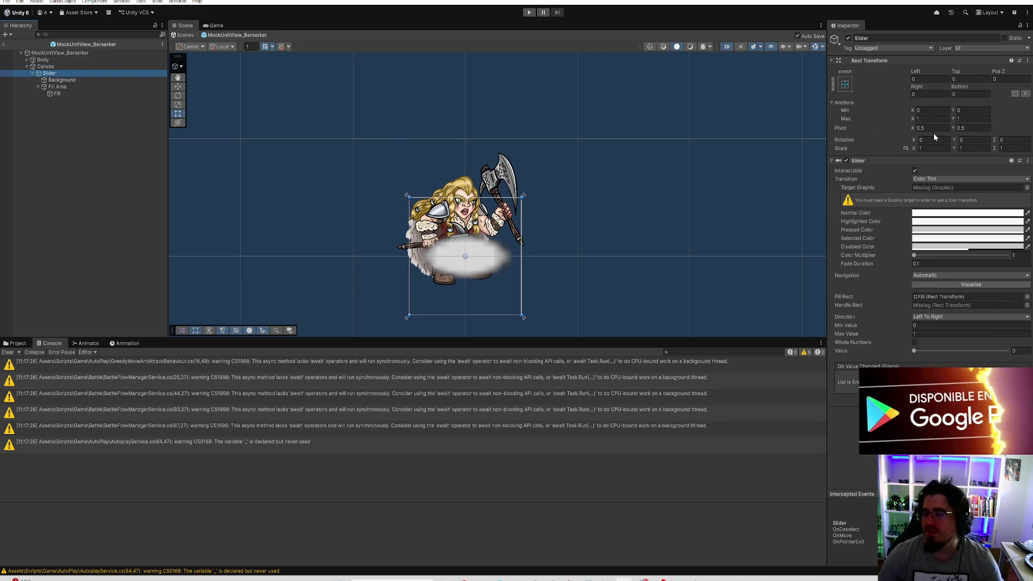
Compare the Canvas width and Pos Y with the Slider and bring up the Slider's anchor presets
left_click(86, 67)
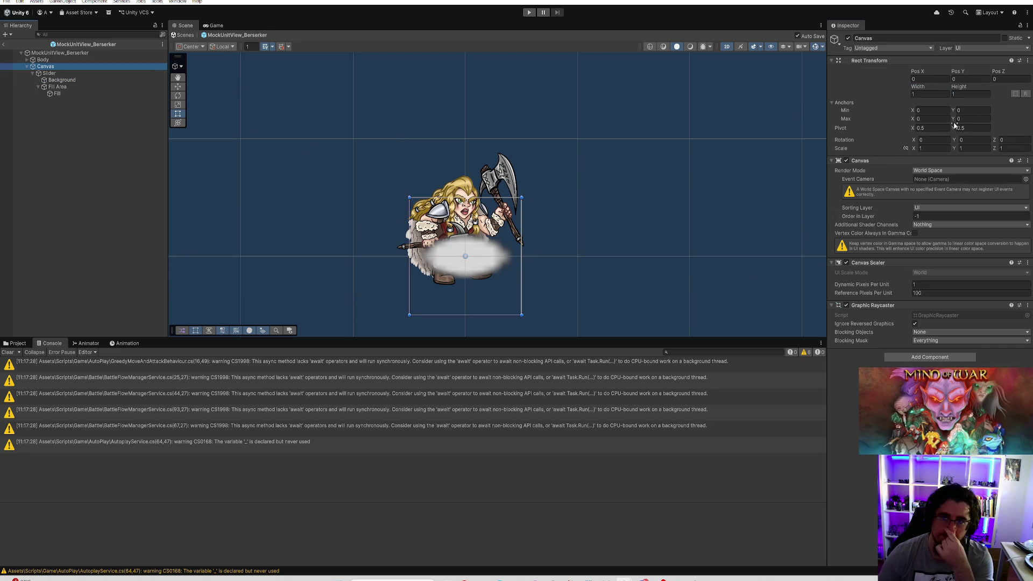
left_click(929, 94)
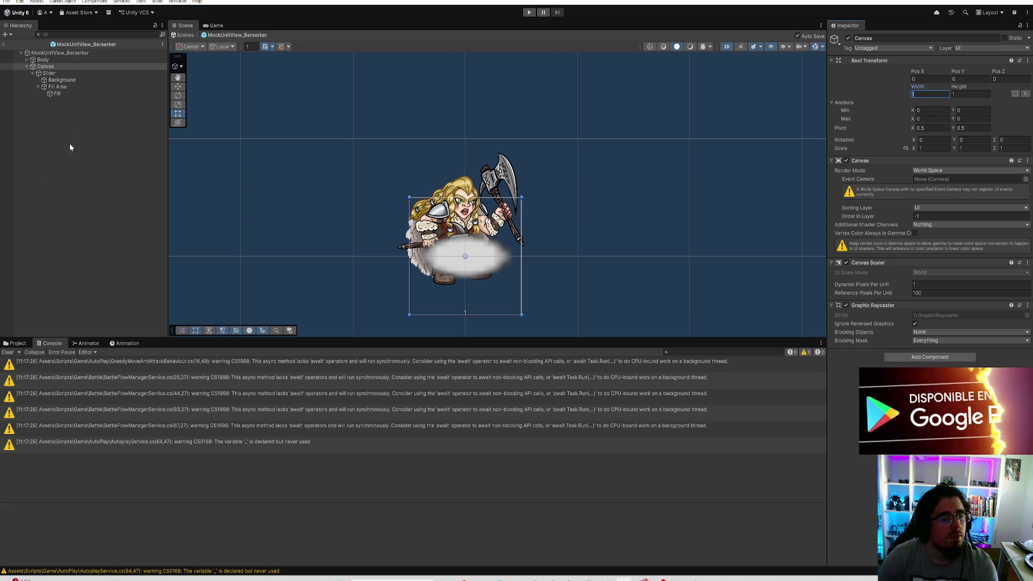
left_click(53, 73)
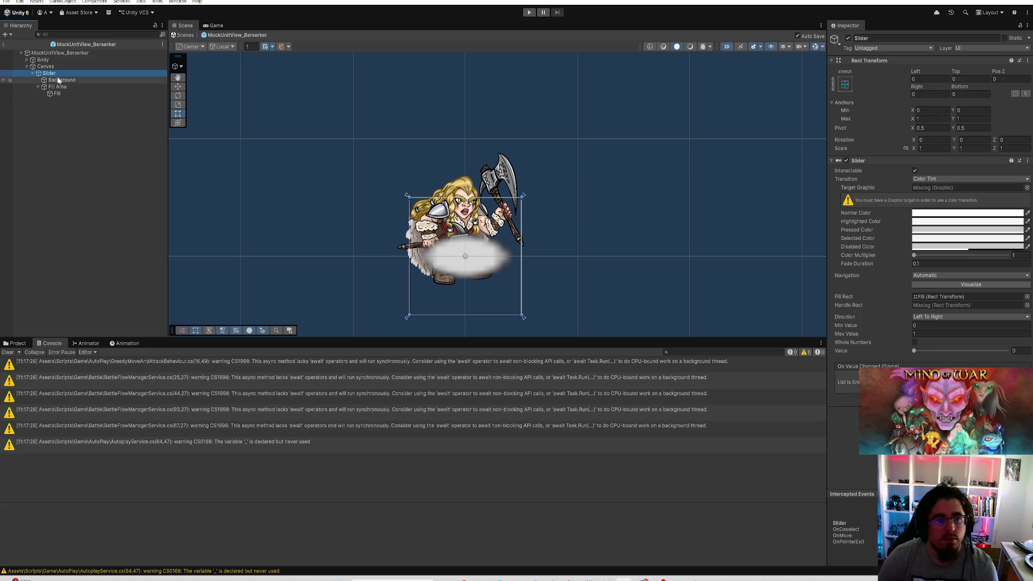
scroll(531, 245, "up", 1)
scroll(524, 254, "down", 2)
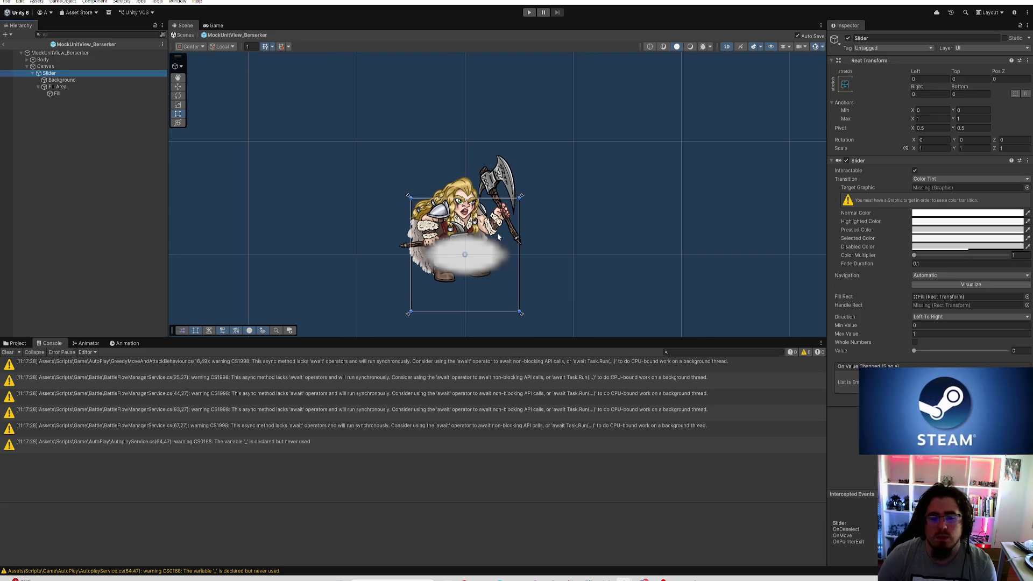
left_click(45, 66)
left_click(970, 79)
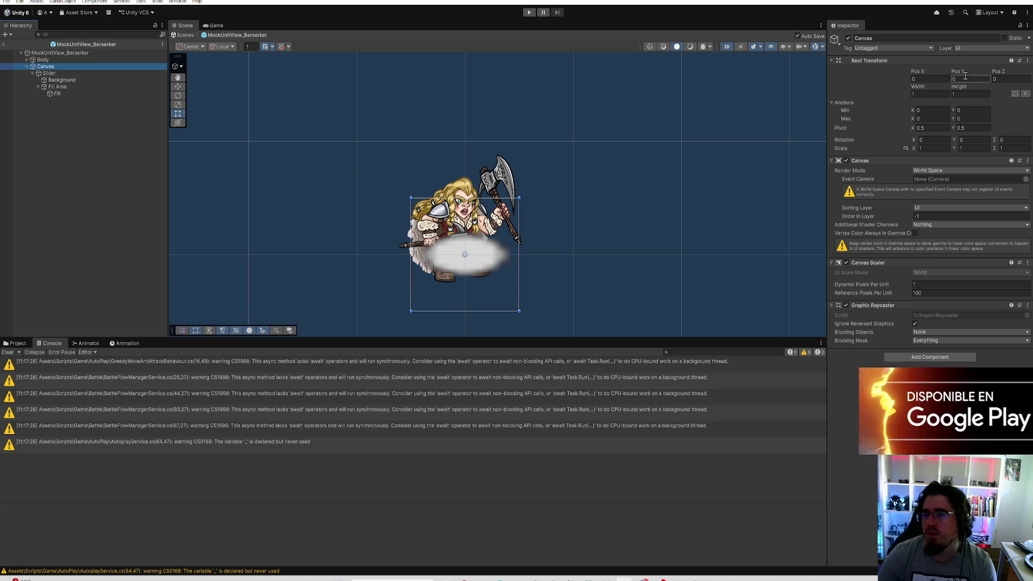
left_click(49, 73)
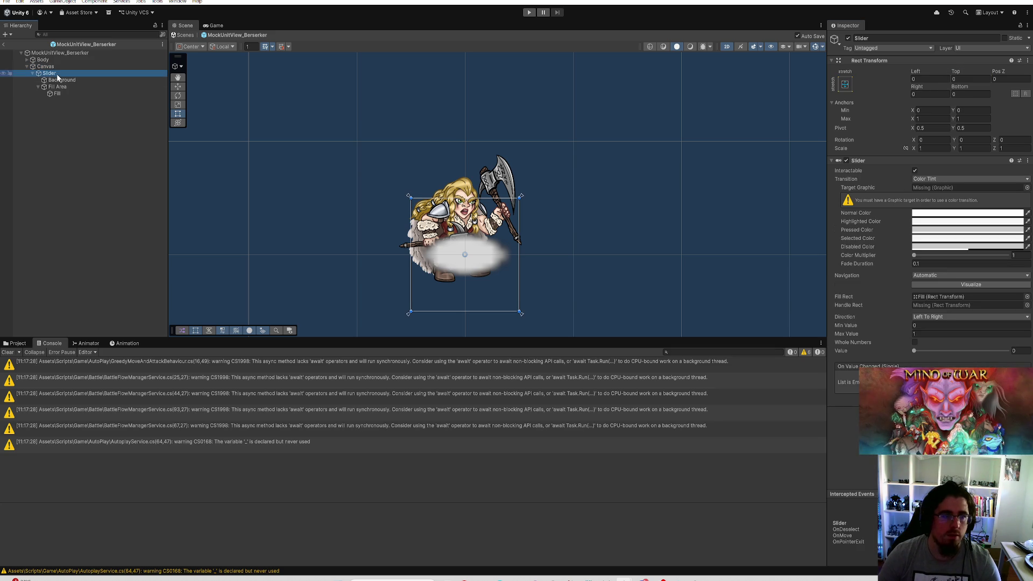
left_click(845, 84)
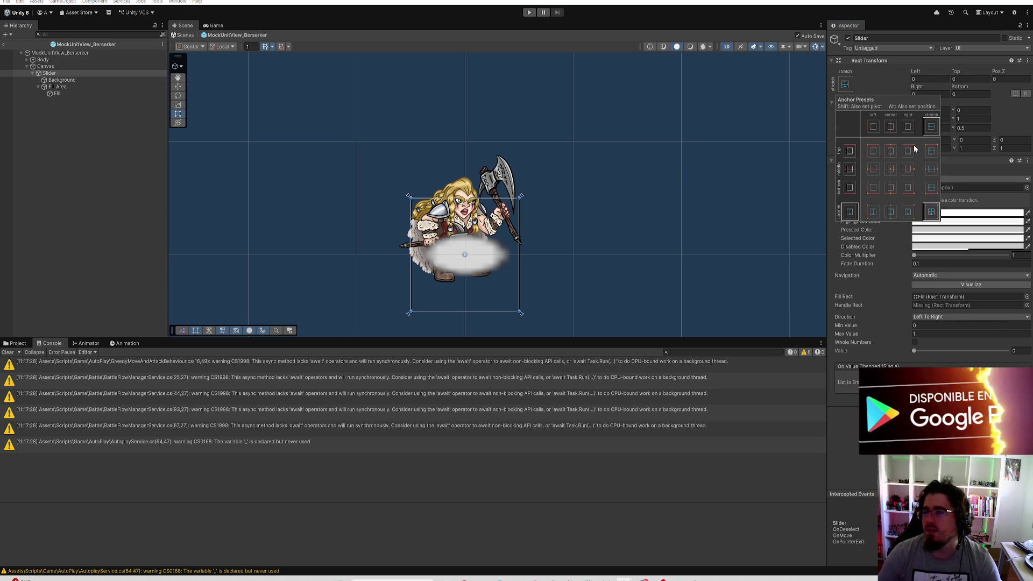
Anchor the Slider with the bottom-stretch preset, undoing the trial zero Pos Y and height
left_click(932, 187)
left_click(967, 80)
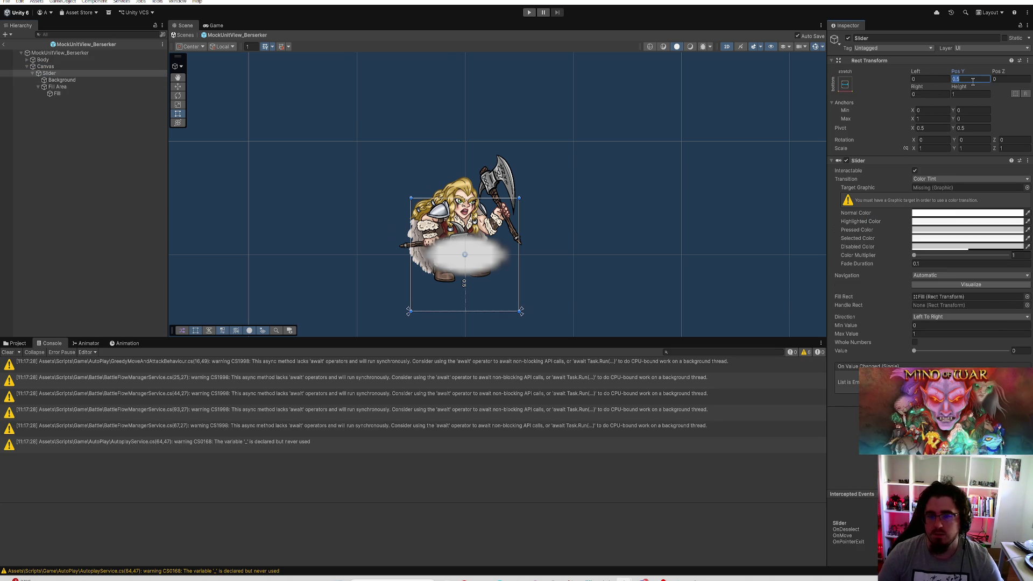
type("0")
left_click(967, 94)
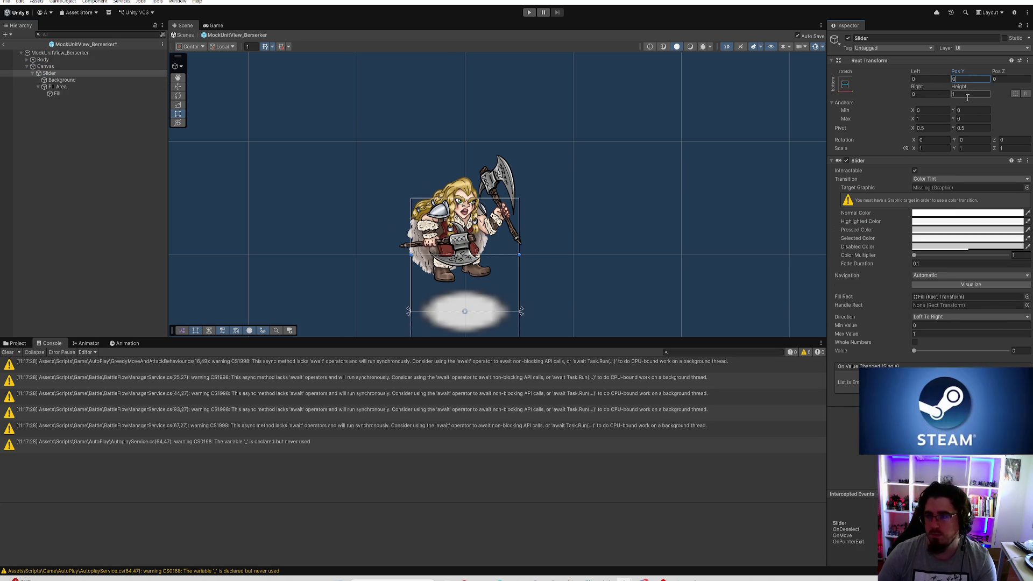
type("0")
scroll(594, 213, "down", 5)
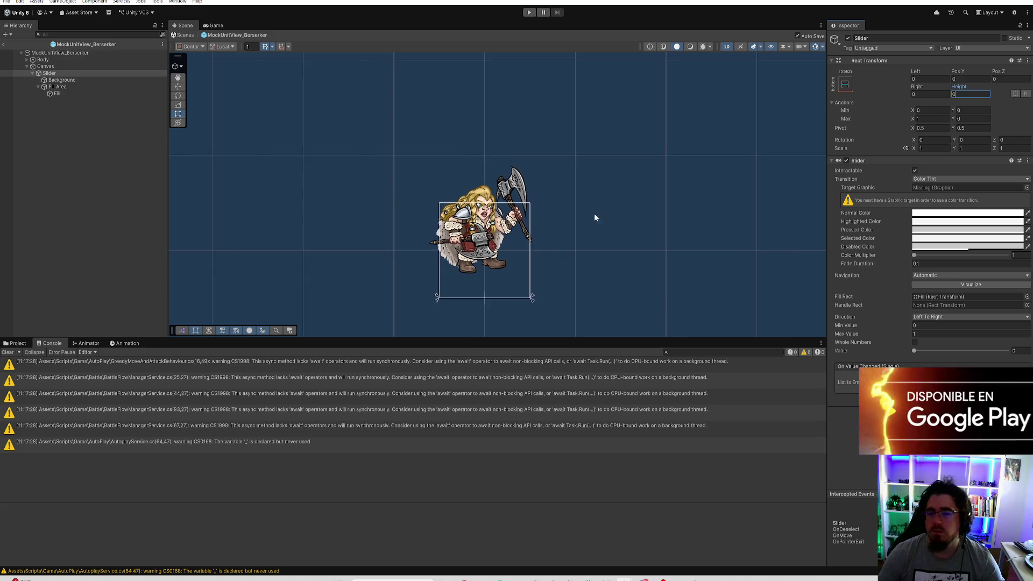
scroll(585, 222, "up", 3)
key("ctrl+z")
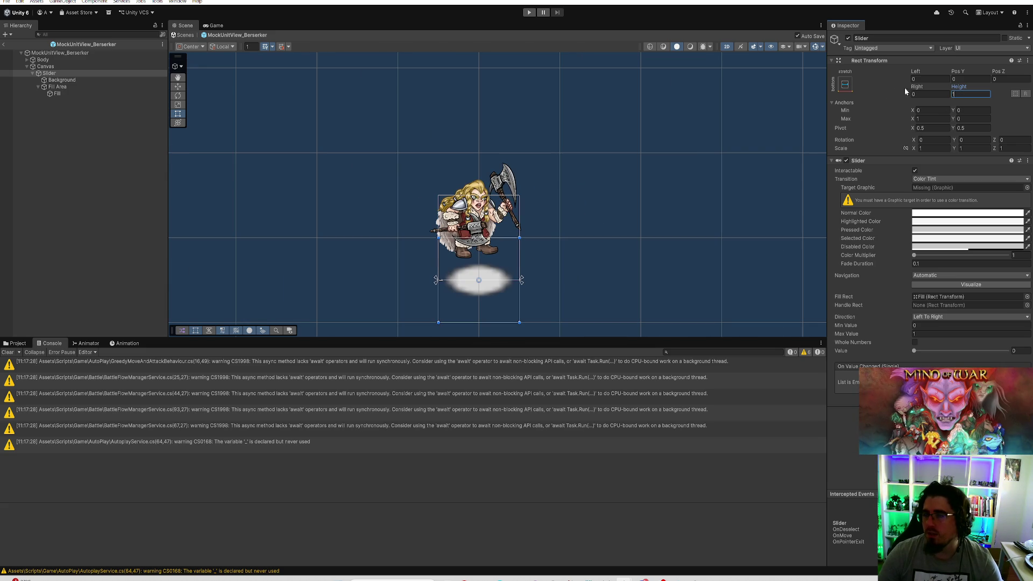
key("ctrl+z")
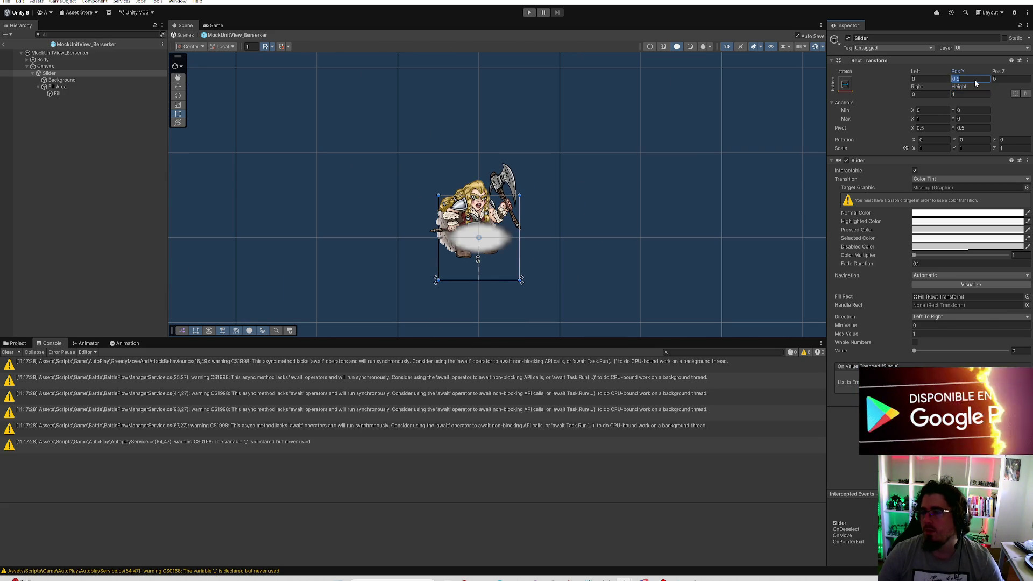
Set the Slider's pivot Y to 0 with height 1, leaving it along the canvas bottom
left_click(974, 127)
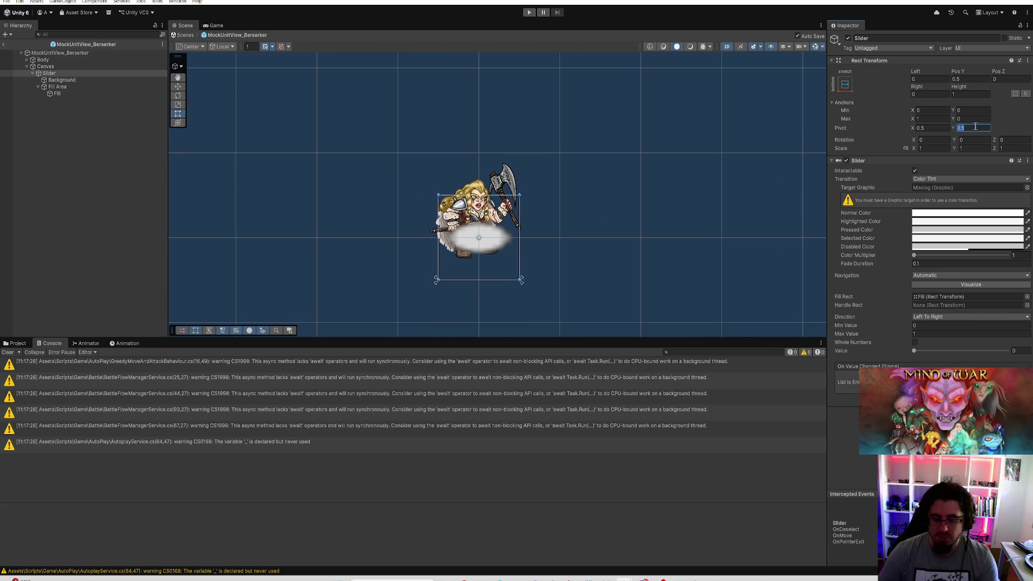
type("0")
left_click(935, 127)
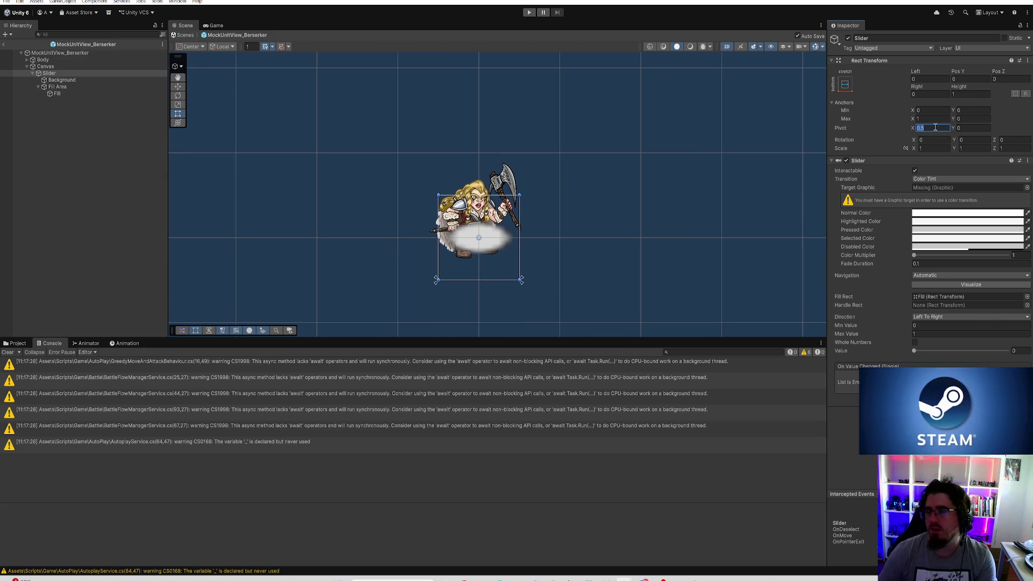
left_click(967, 93)
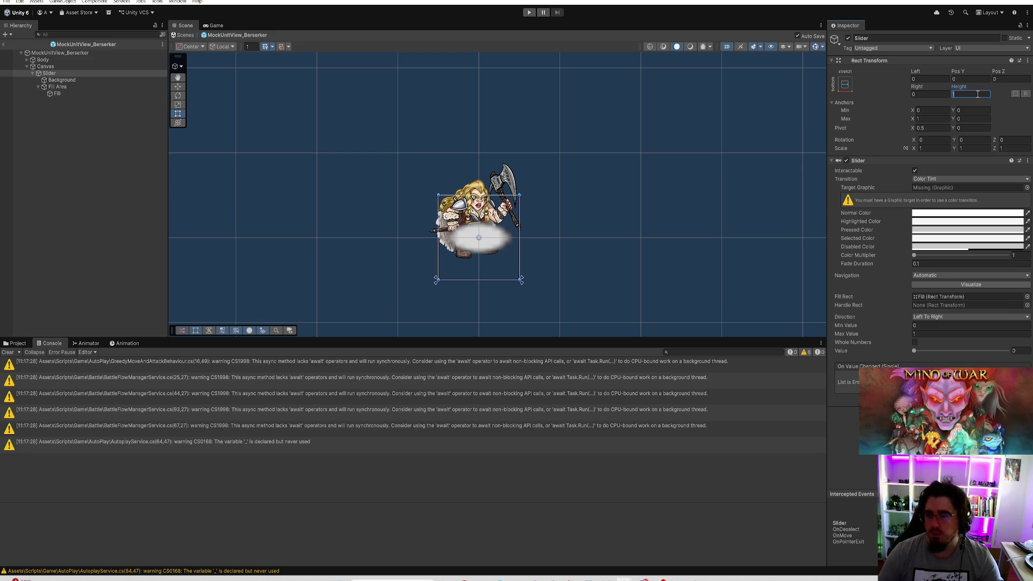
left_click(72, 66)
left_click(926, 95)
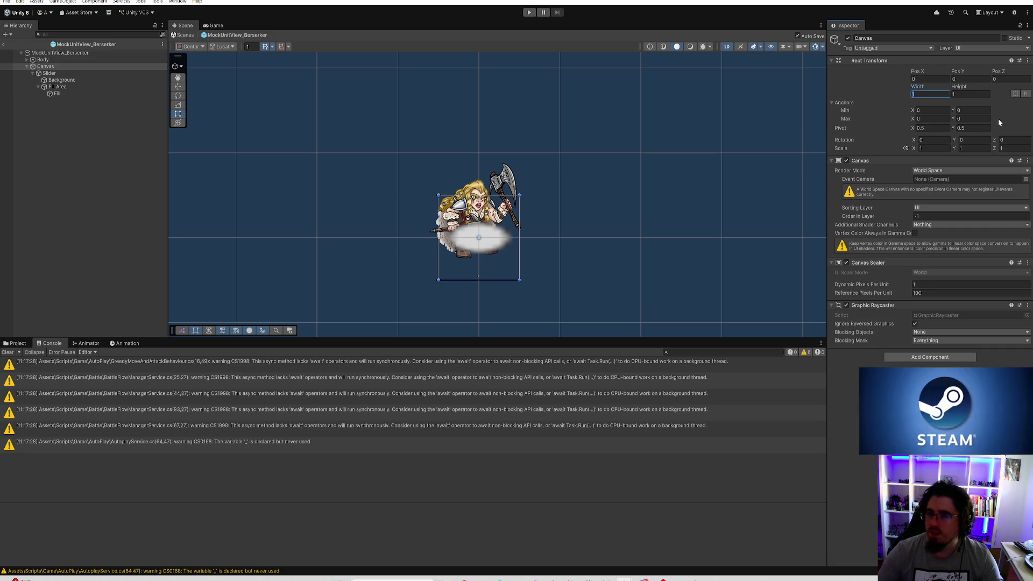
Make the Canvas 10×10 with a scale of 0.1 on X and Y
type("10")
key("Tab")
type("10")
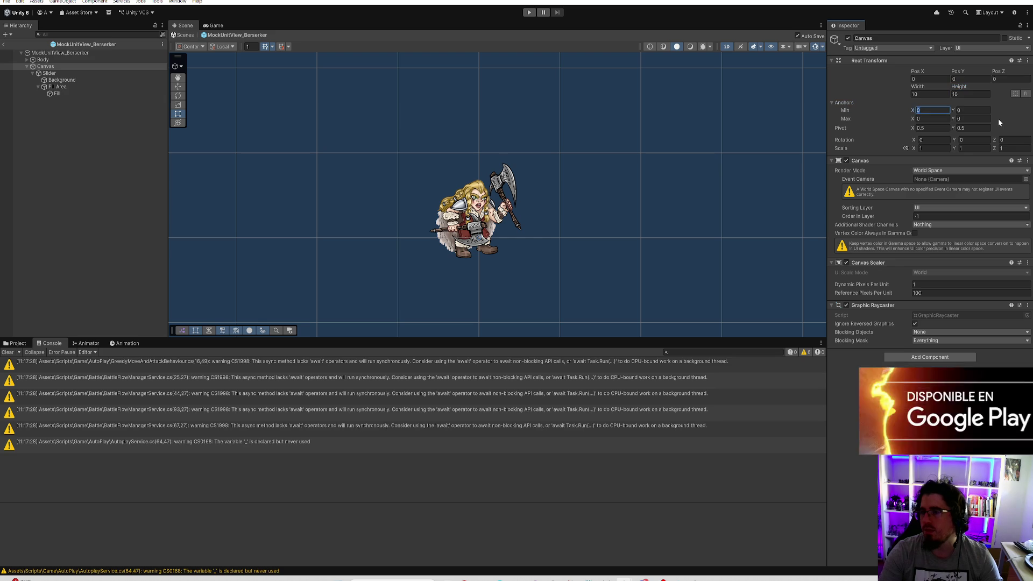
key("Tab")
key("Tab")
key("Tab")
key("Tab")
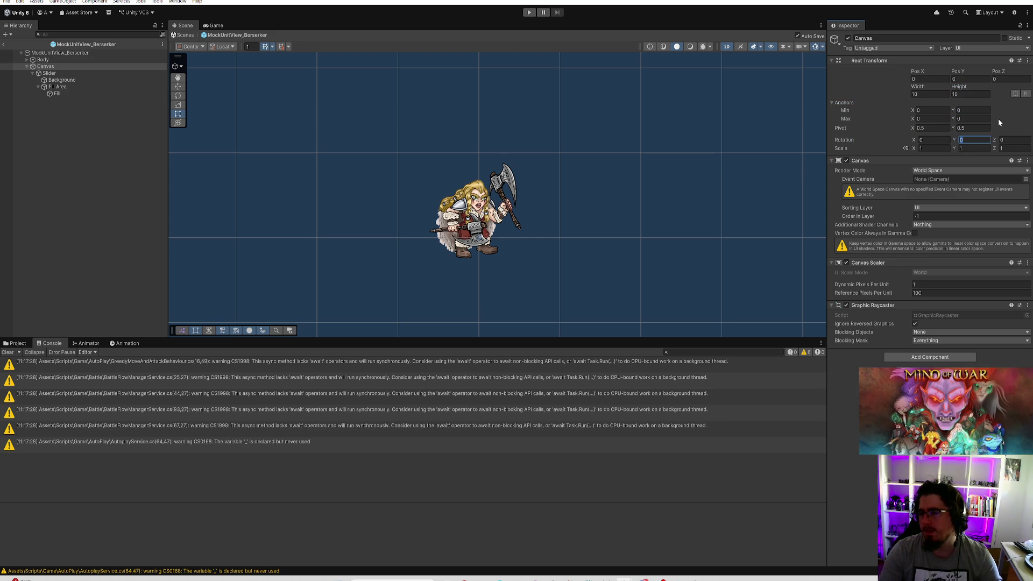
key("Tab")
key("Tab")
key("Tab")
type("0.1")
key("Tab")
type("0.1")
key("Tab")
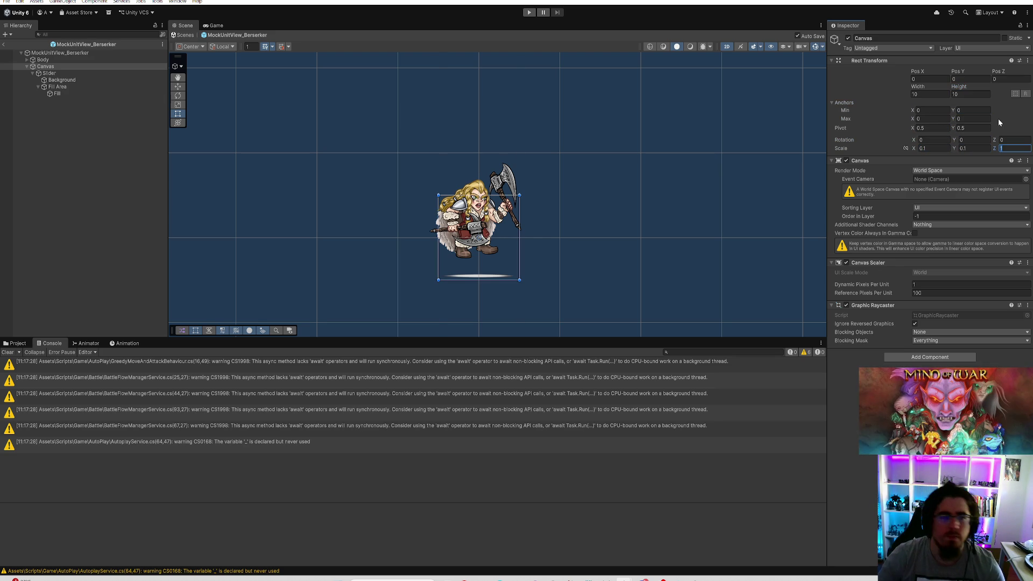
Select the Slider and start setting its height to 10
left_click(85, 80)
left_click(86, 74)
left_click(971, 94)
Change the Slider's height from 10 to 2.5 so it forms a thin bar
type("10")
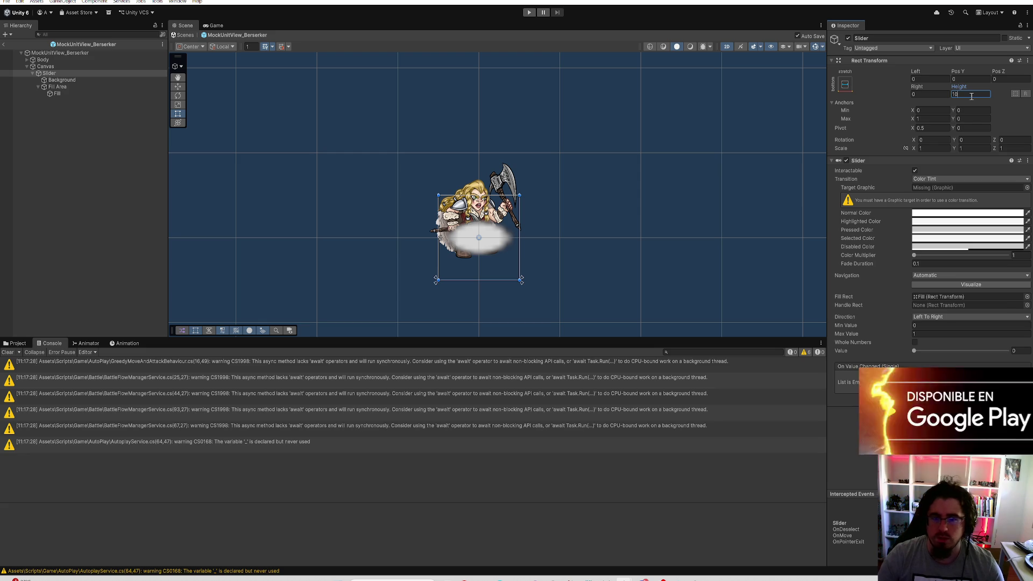
key("Return")
type("2")
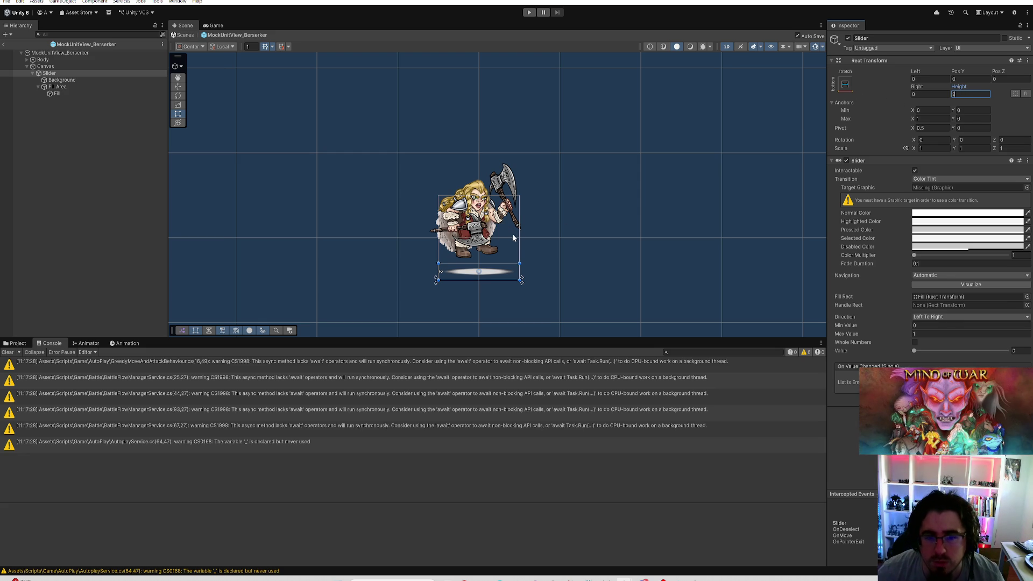
scroll(513, 237, "up", 1)
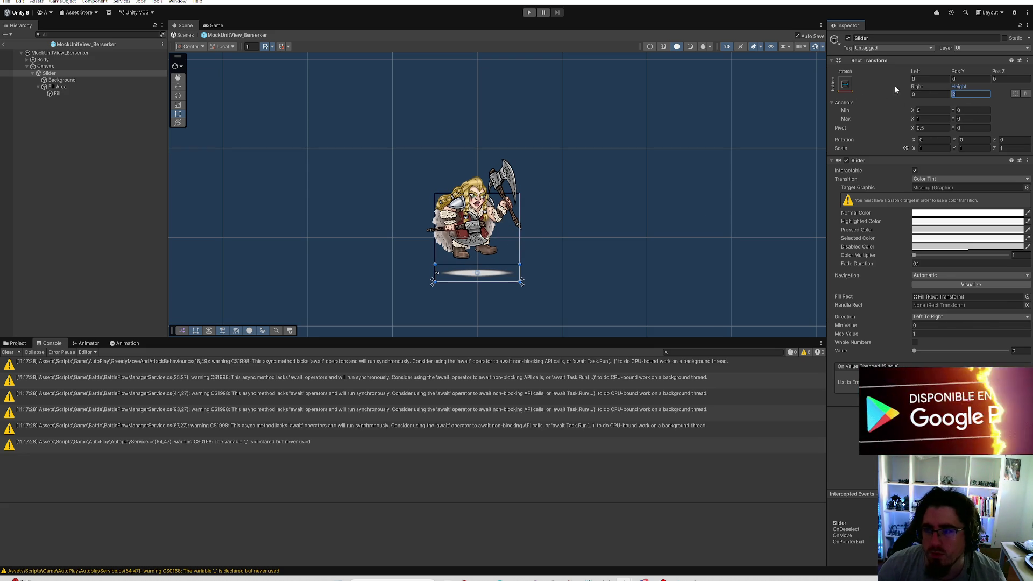
type(".5")
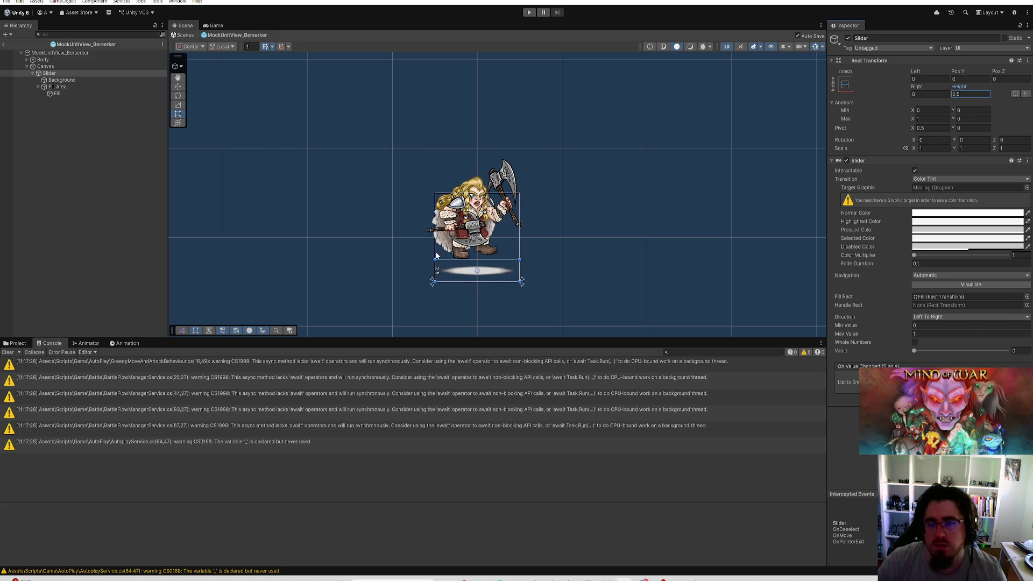
left_click(45, 66)
left_click(963, 80)
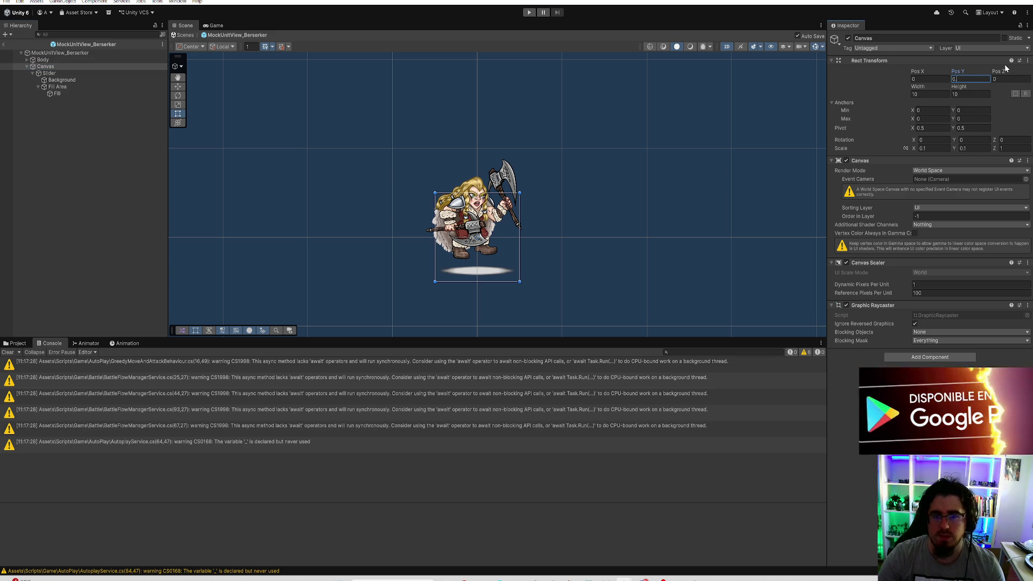
Set the Canvas Pos Y to 0.1 above the Berserker
type("0.1")
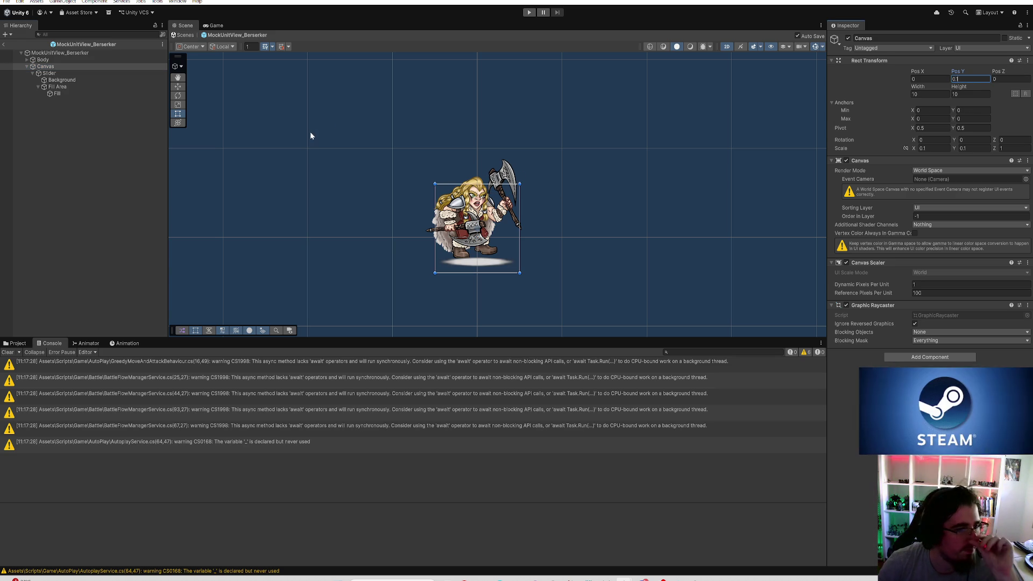
key("Return")
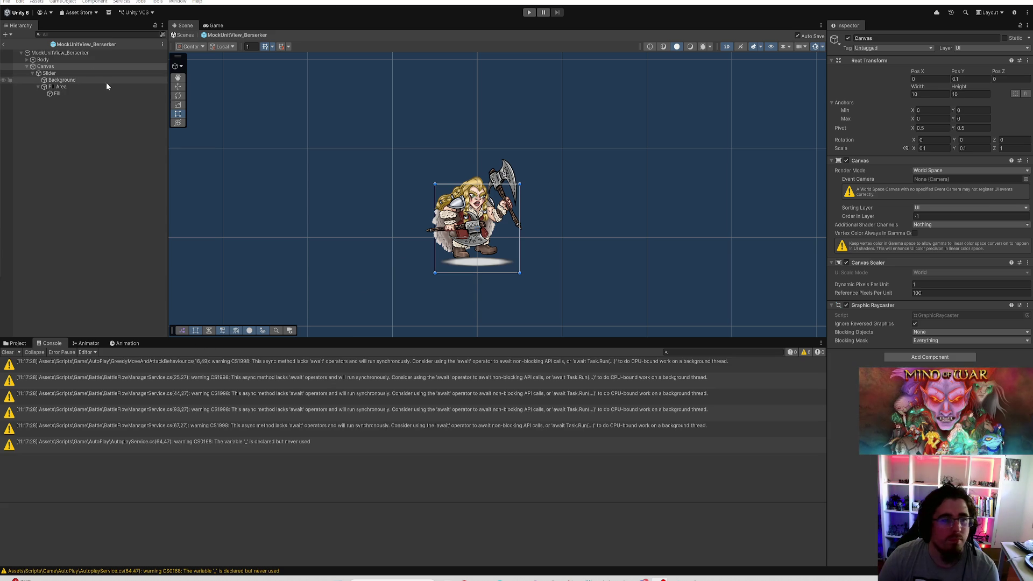
left_click(89, 74)
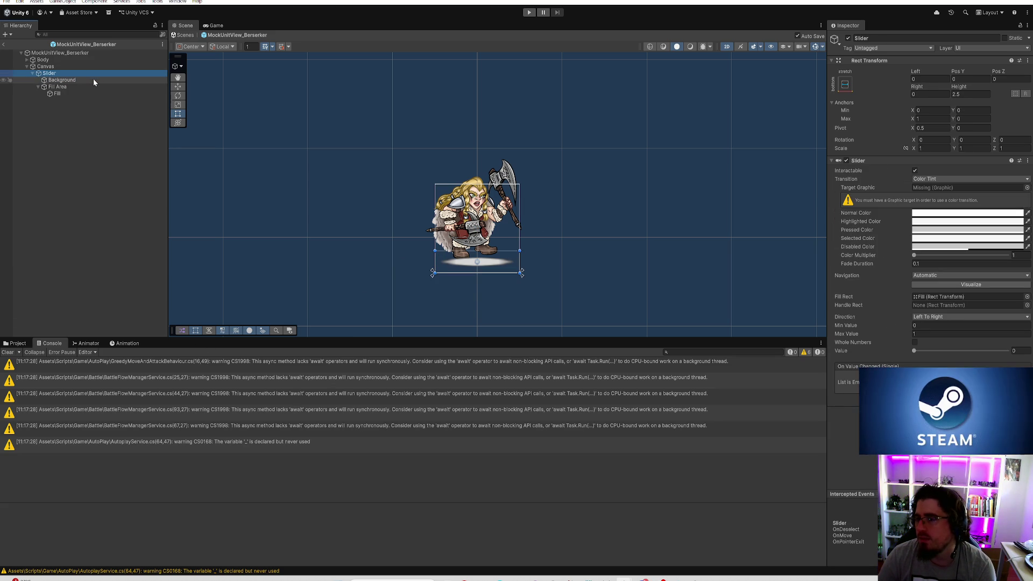
Set the Slider's Transition to None and its Value to 0.6
left_click(913, 180)
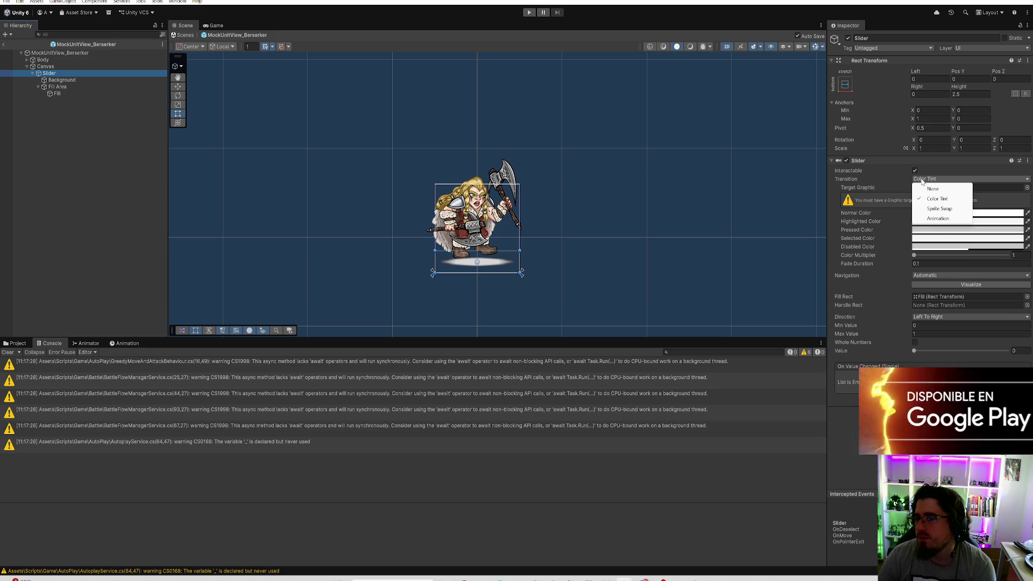
left_click(929, 189)
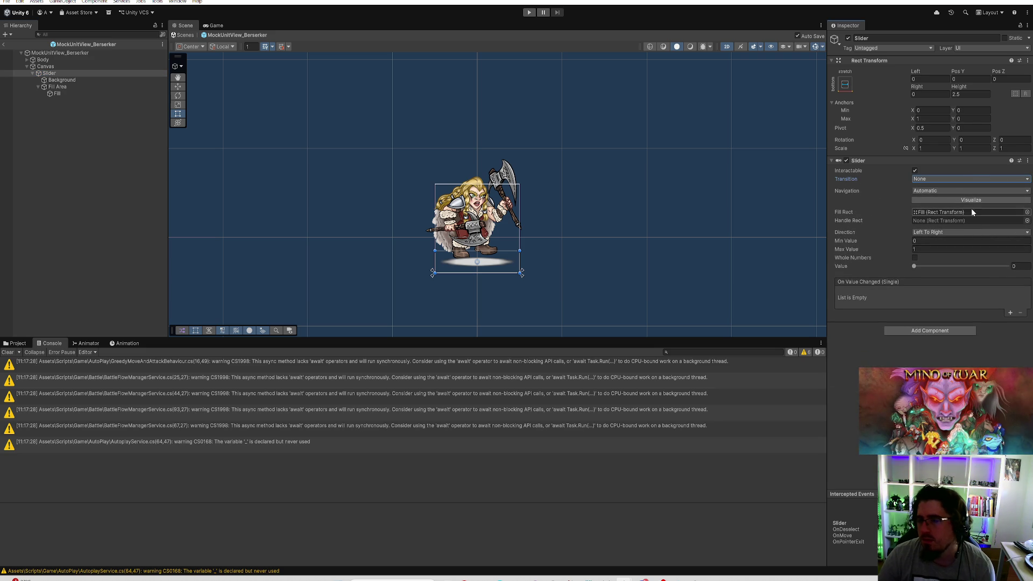
left_click(1022, 266)
type("0.6")
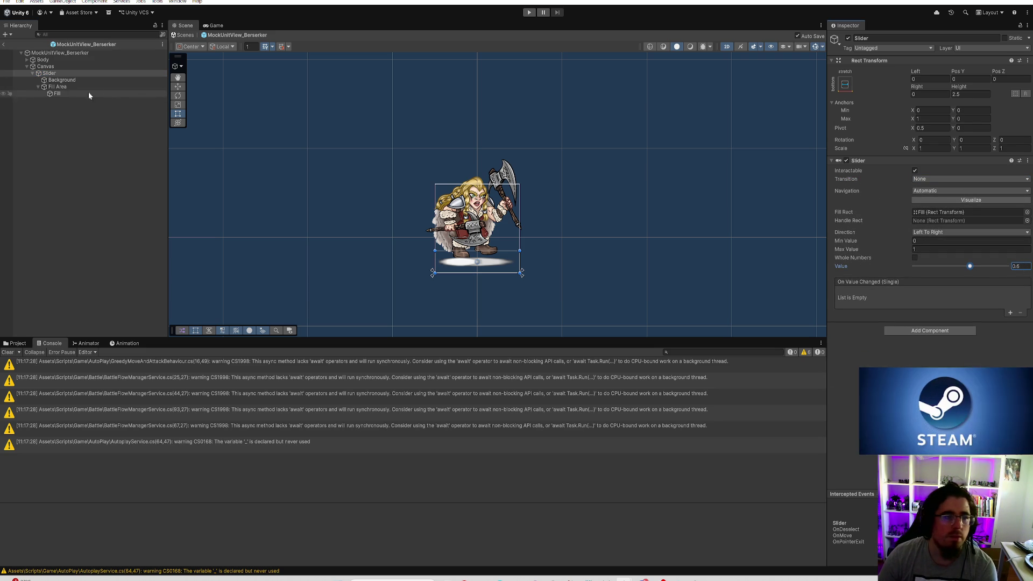
Give the Background the UISprite source image with a Pixels Per Unit Multiplier of 10
left_click(78, 81)
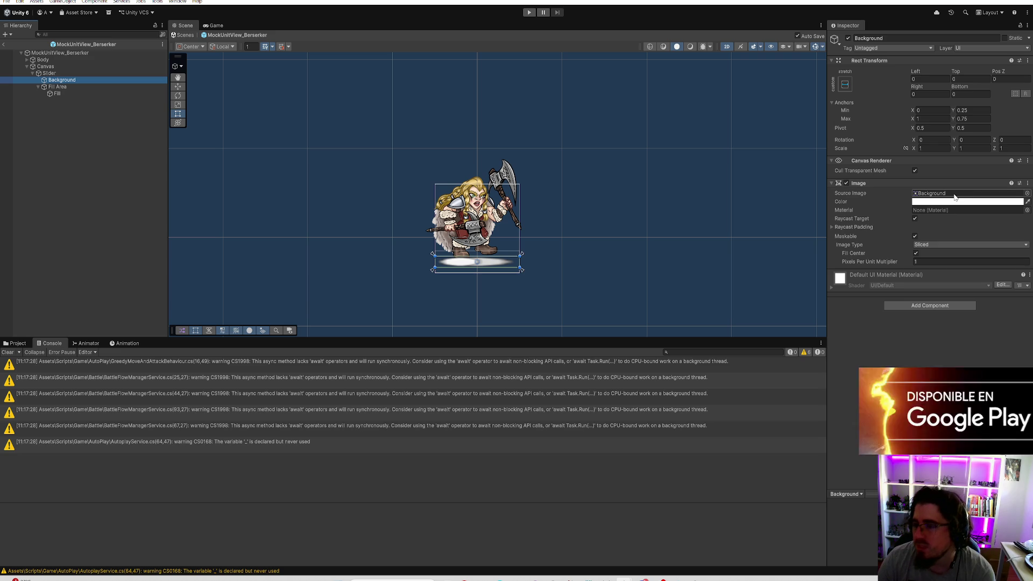
left_click(1015, 194)
left_click(1027, 193)
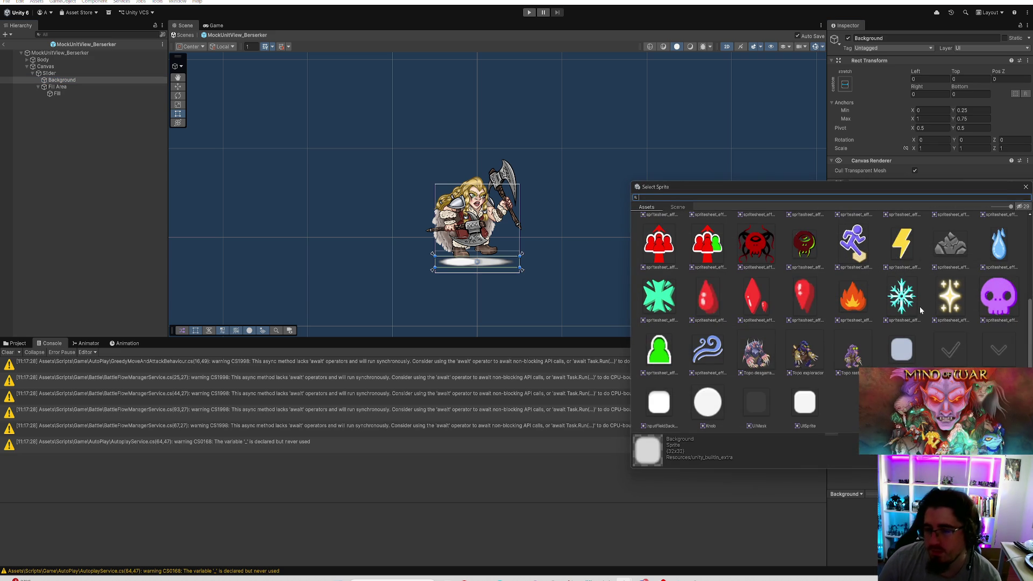
left_click(804, 404)
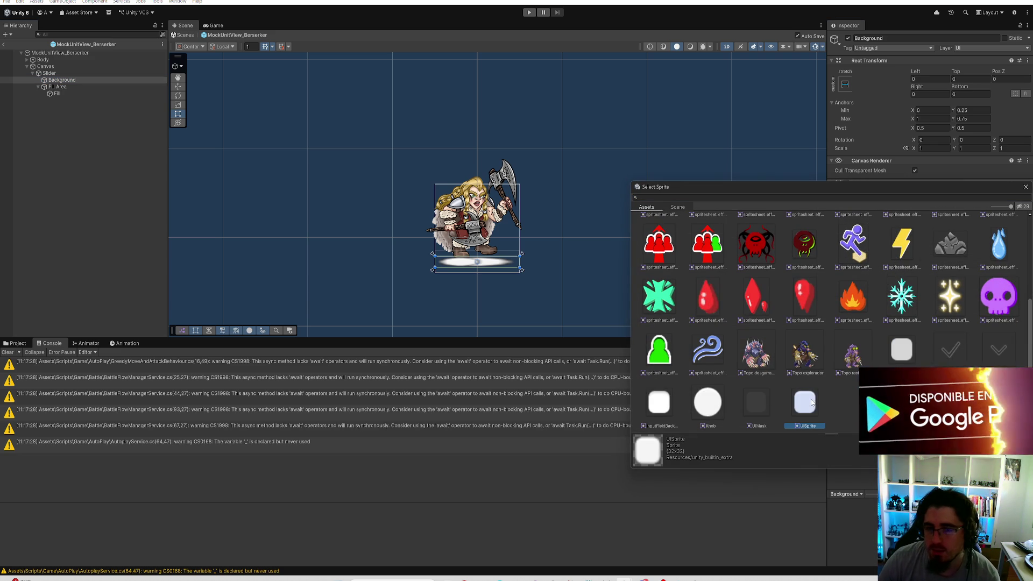
double_click(804, 403)
left_click(925, 261)
type("10")
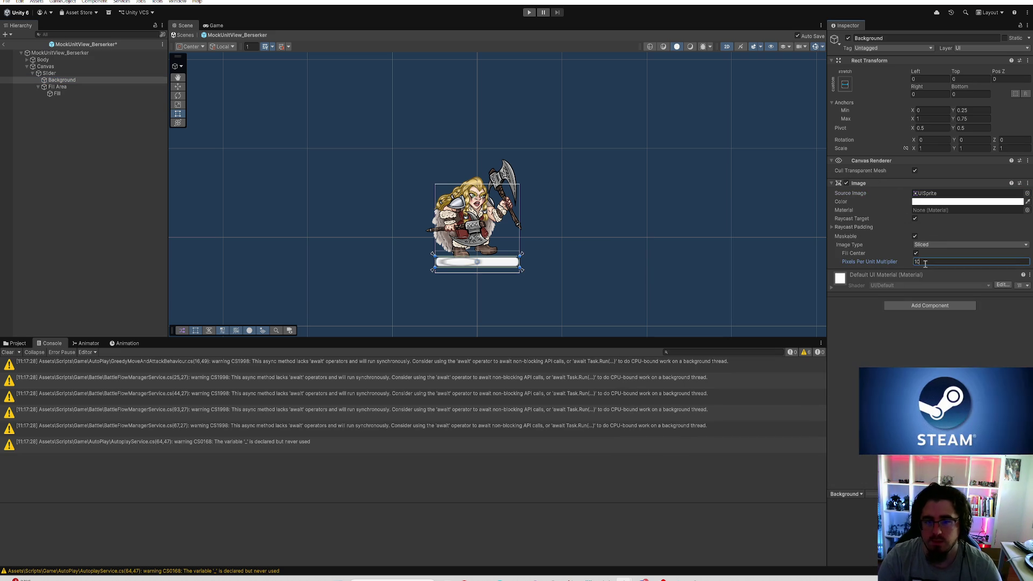
scroll(565, 267, "up", 3)
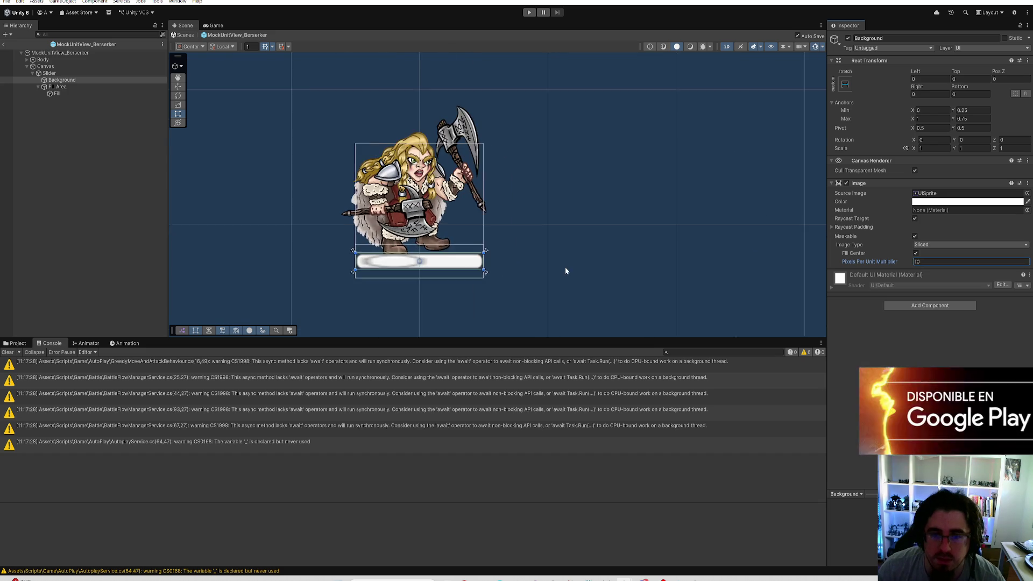
left_click_drag(565, 237, 573, 236)
left_click(61, 80)
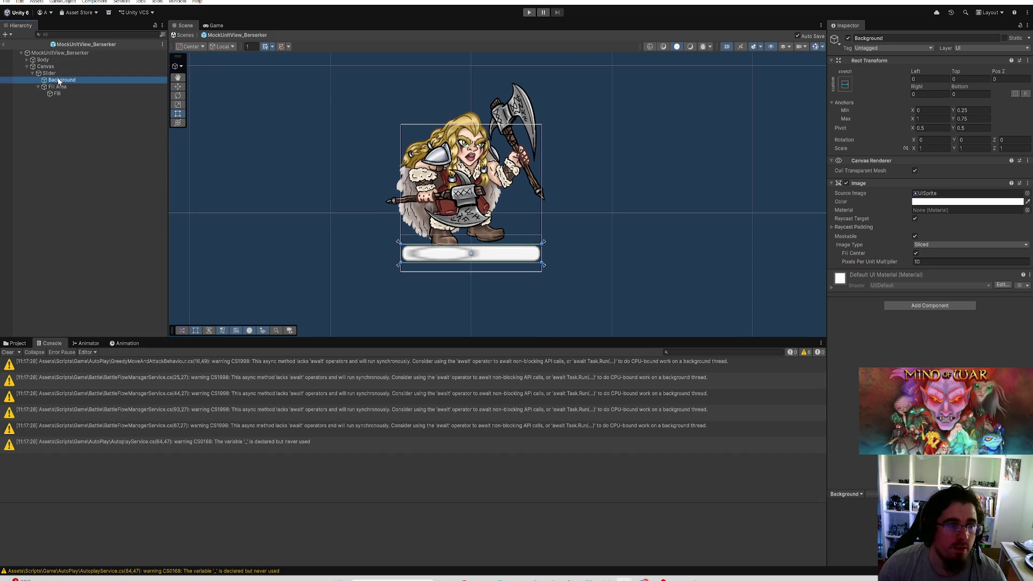
Duplicate the Background, move the copy under Canvas above Slider, and name it TeamBackground
key("ctrl+d")
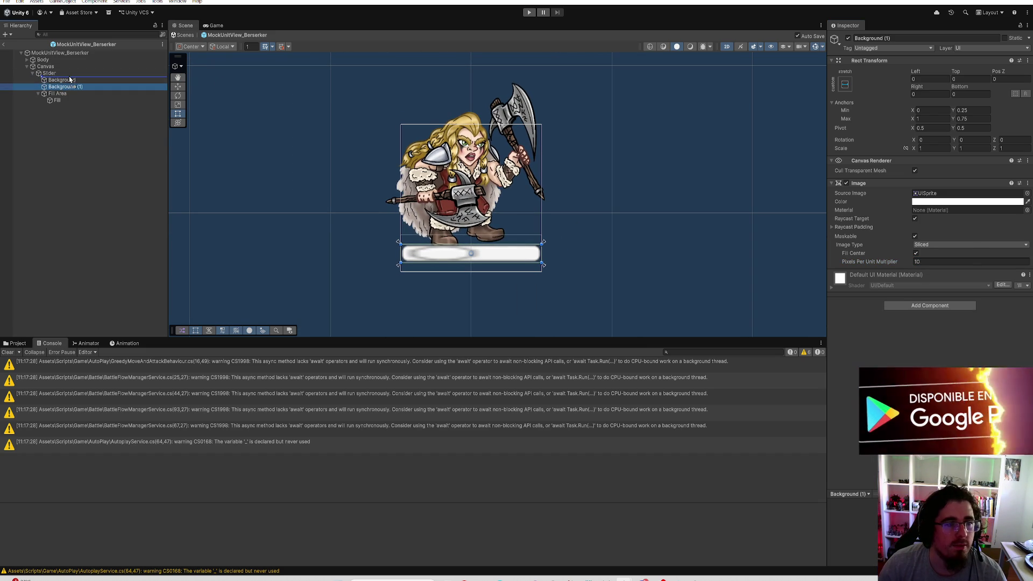
left_click_drag(65, 80, 60, 71)
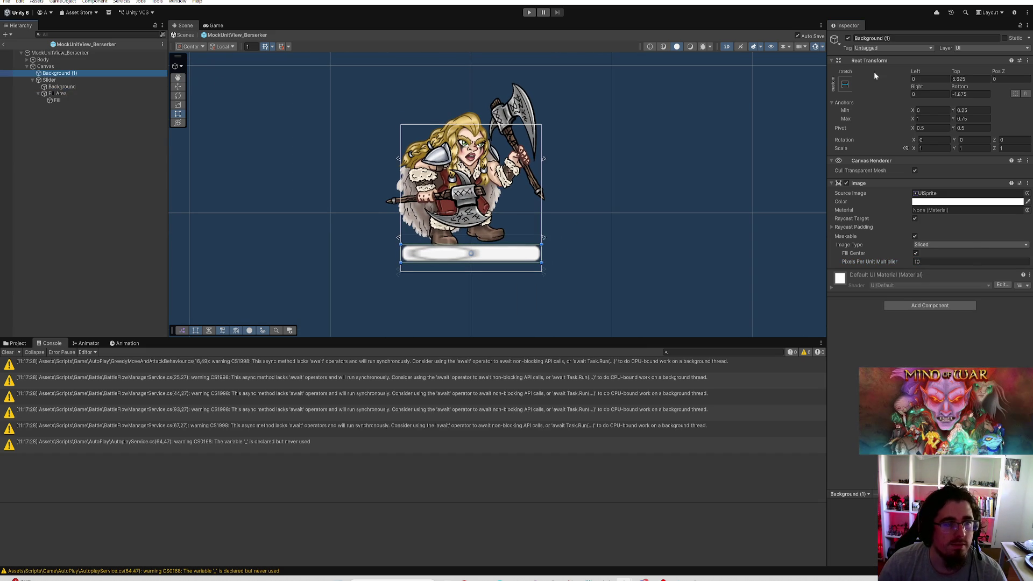
left_click(909, 38)
type("Tema")
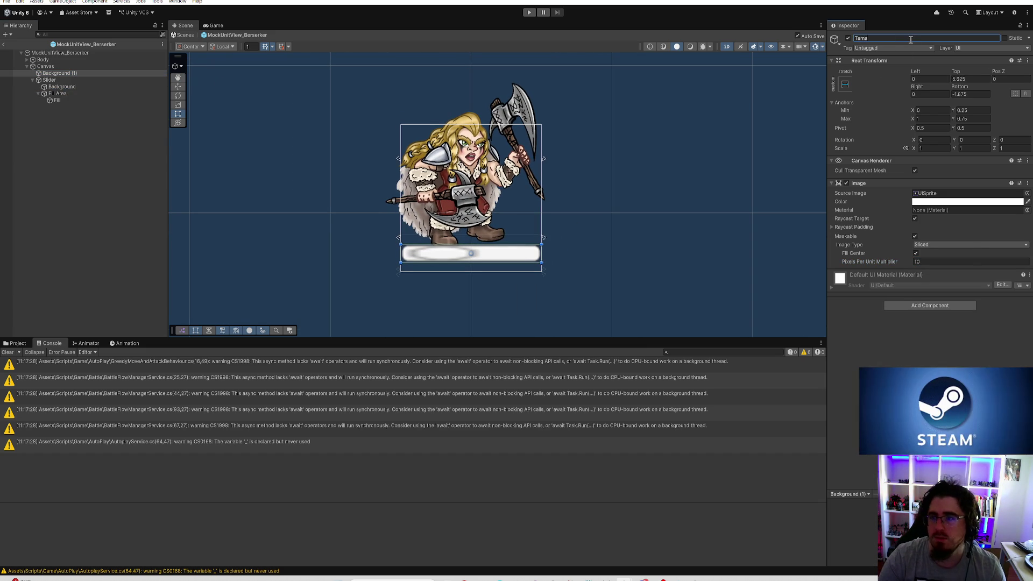
key("BackSpace")
type("am")
type("Background")
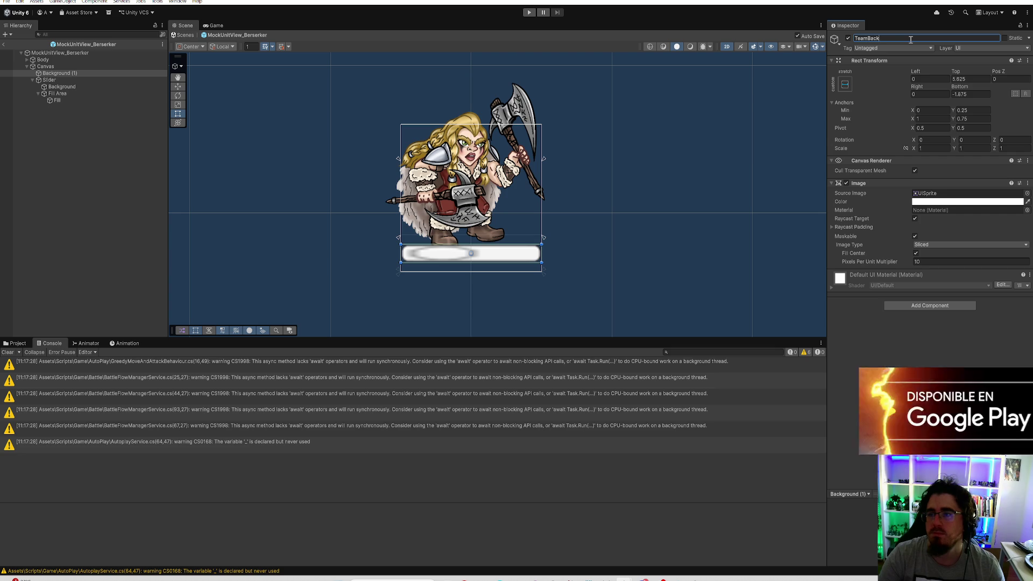
key("Return")
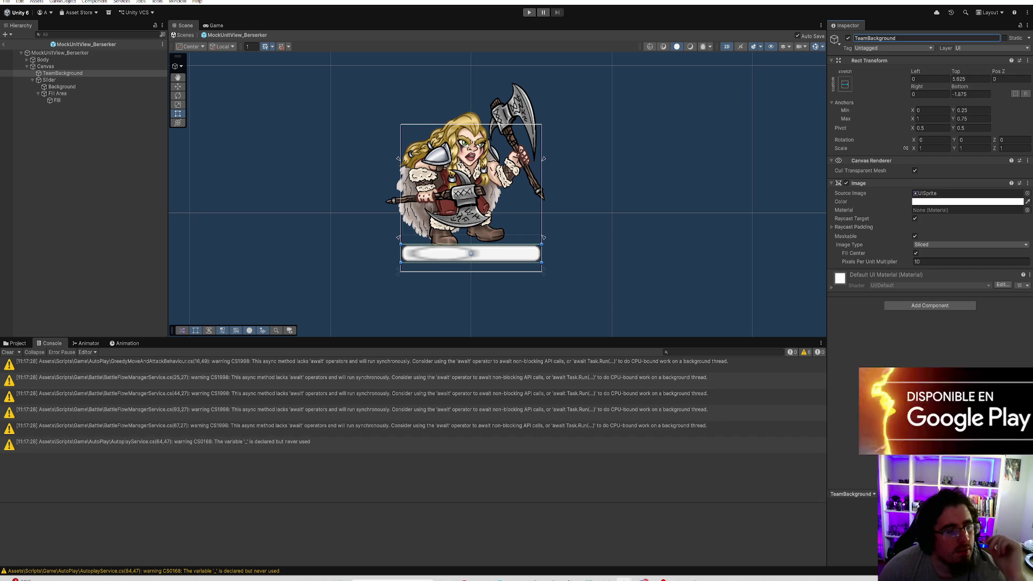
key("Return")
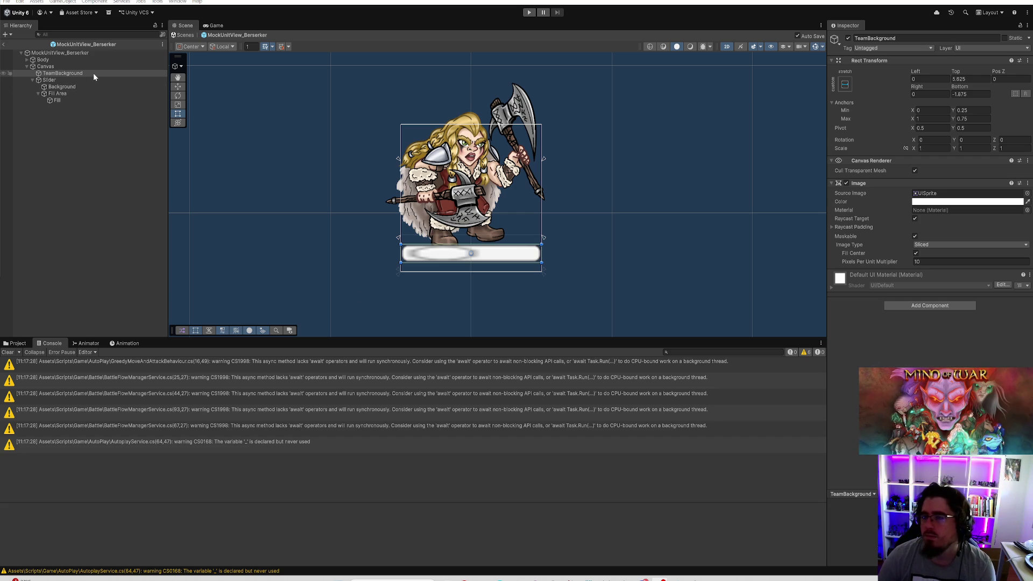
Set the Slider's Background image Pixels Per Unit Multiplier to 12
left_click(80, 80)
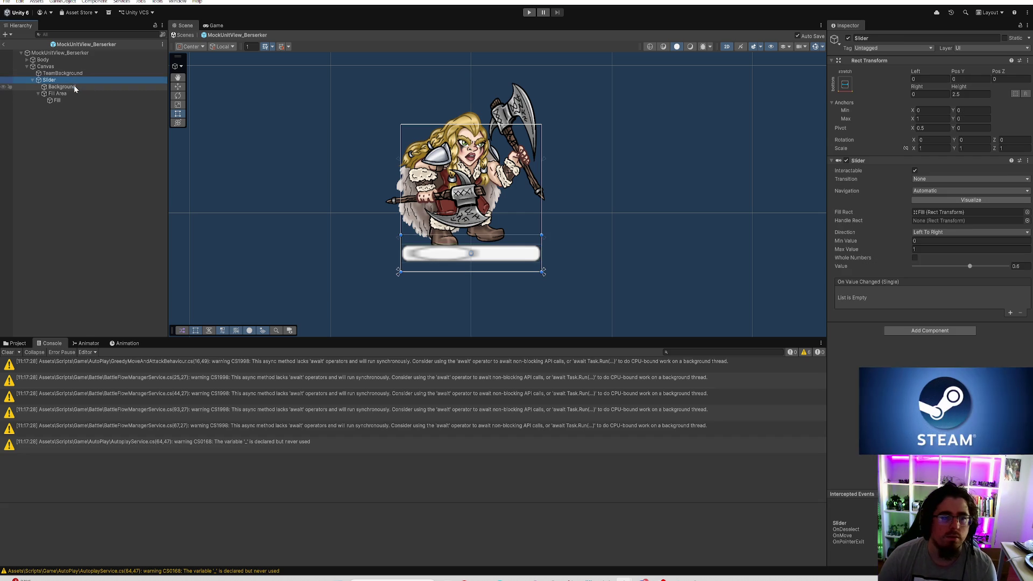
left_click(75, 87)
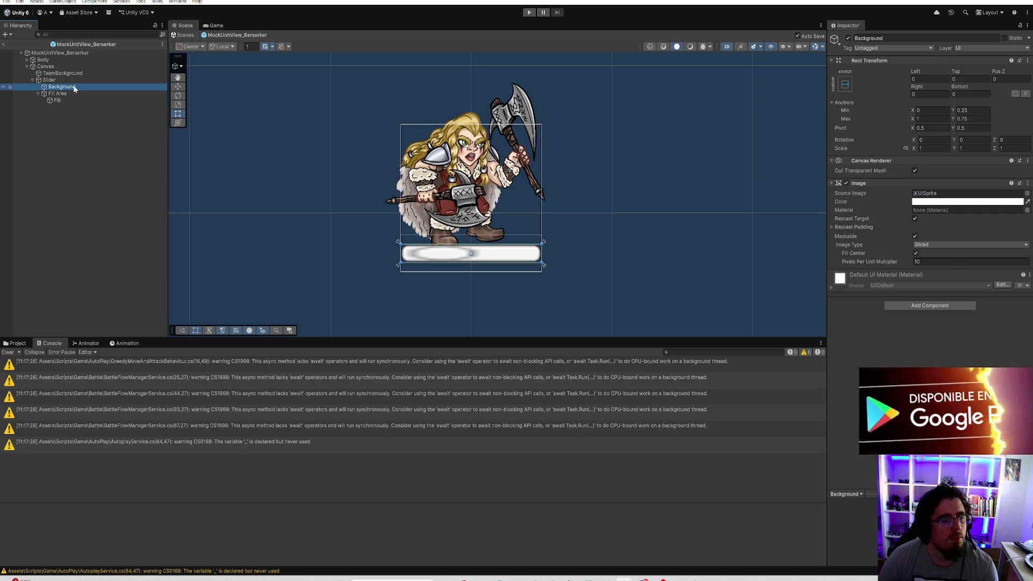
left_click(944, 263)
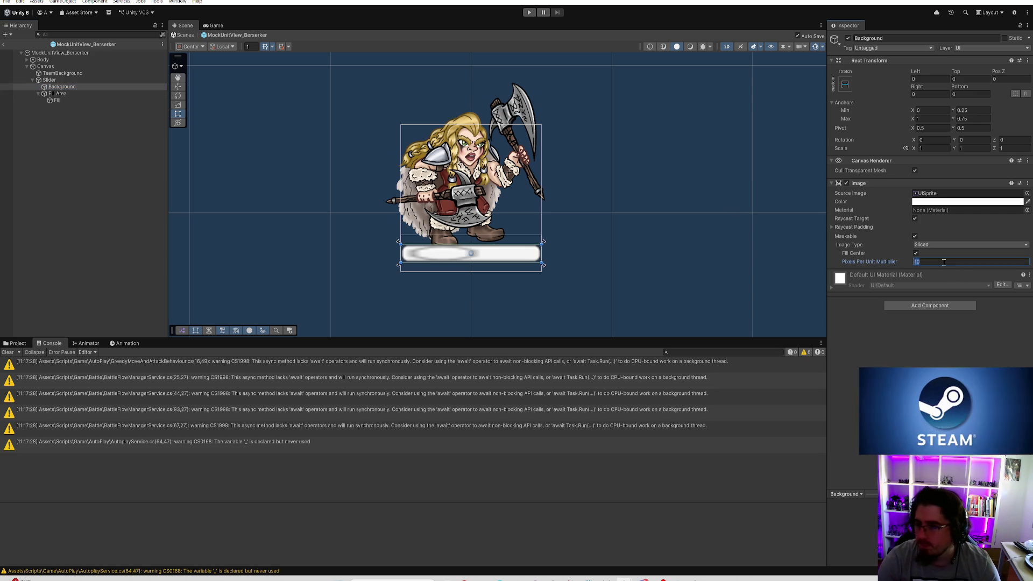
type("12")
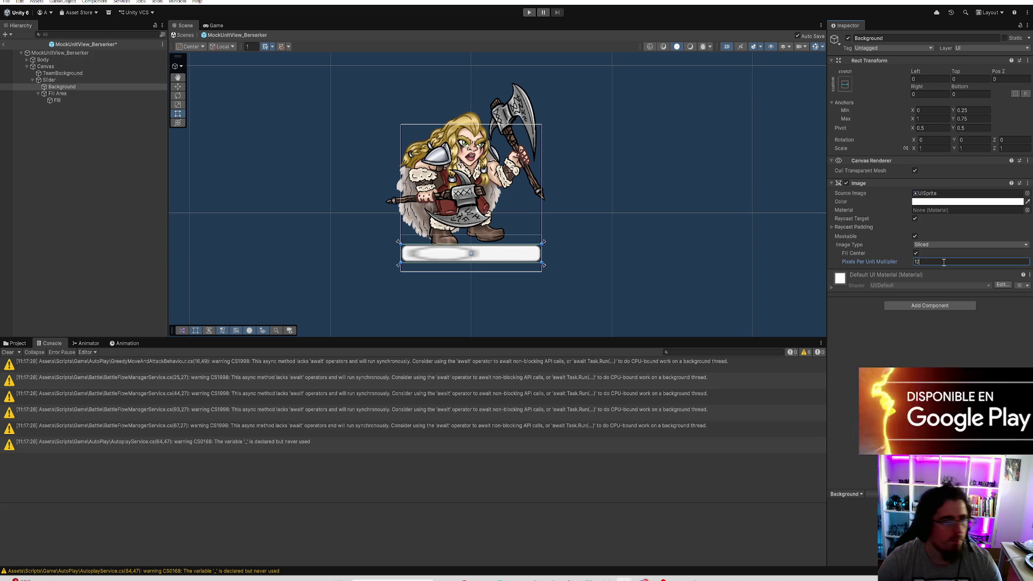
key("Return")
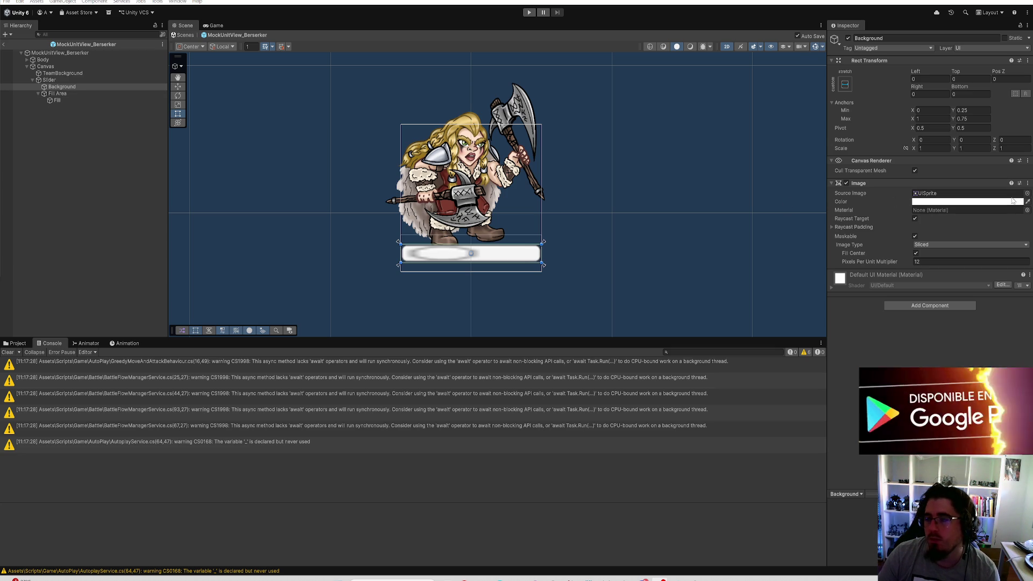
Anchor TeamBackground with the bottom-stretch preset and set its height to 1.5
left_click(71, 75)
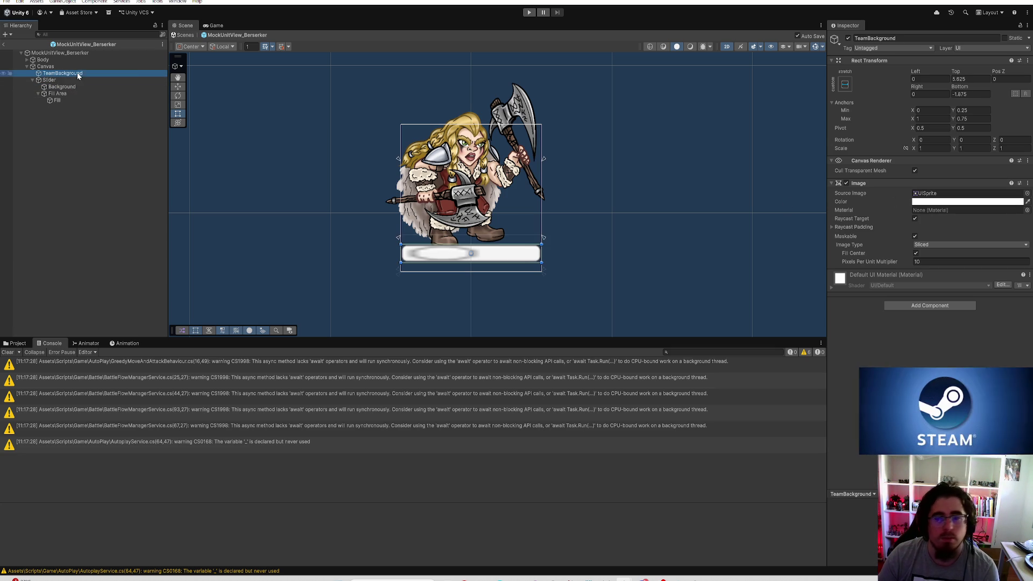
left_click(987, 202)
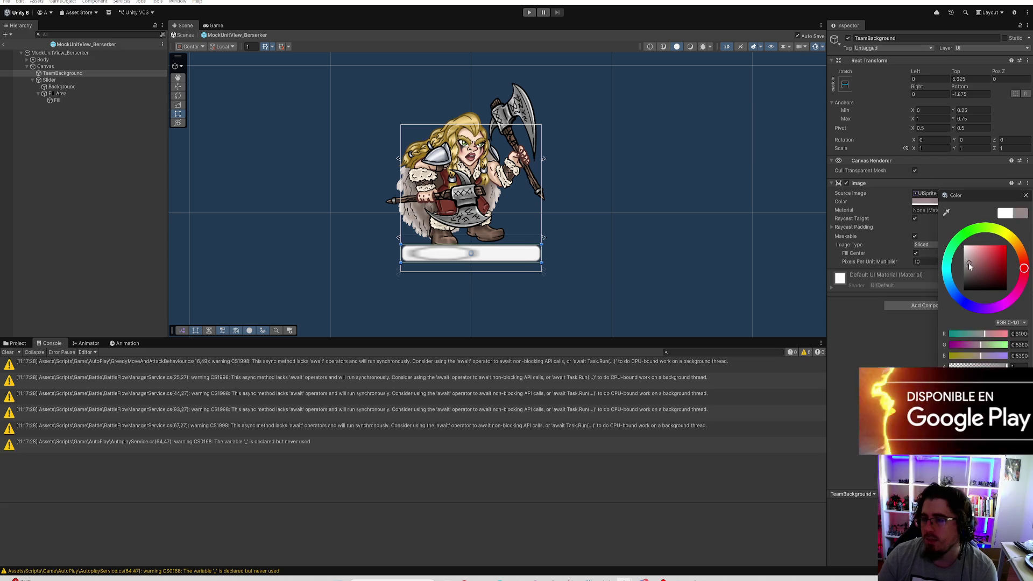
left_click(1026, 196)
left_click(979, 79)
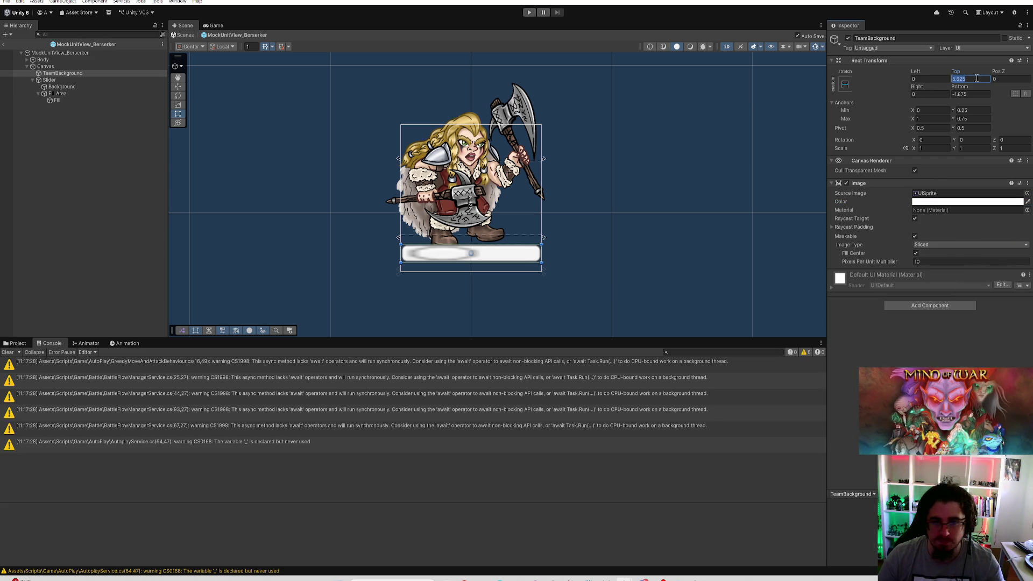
left_click(845, 85)
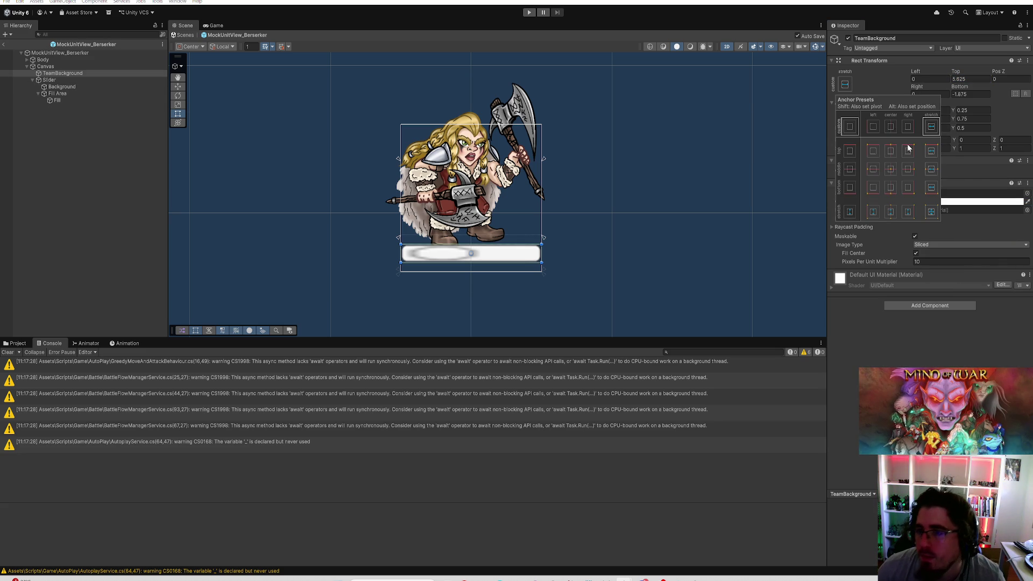
left_click(931, 187)
left_click(969, 94)
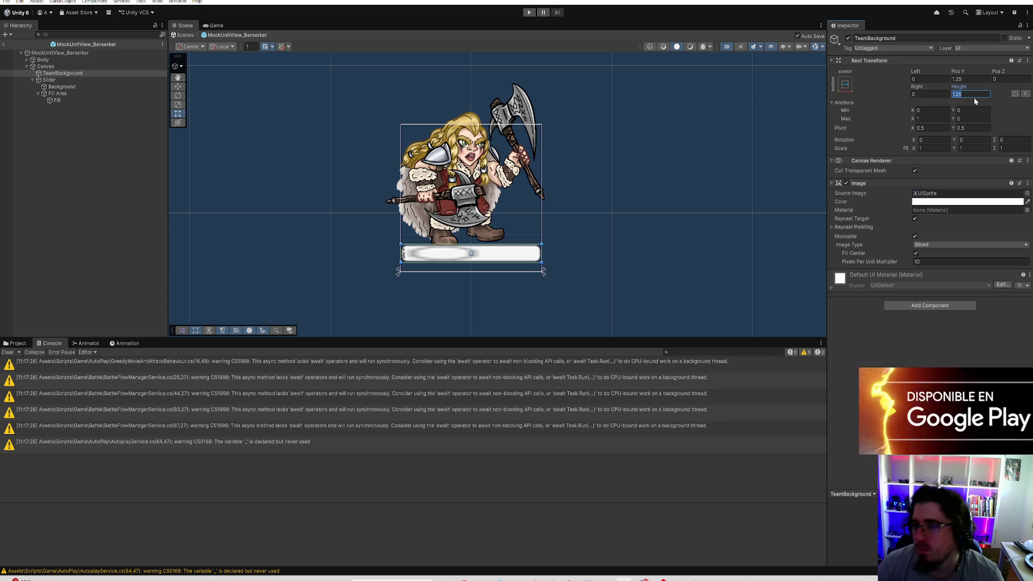
type("1.5")
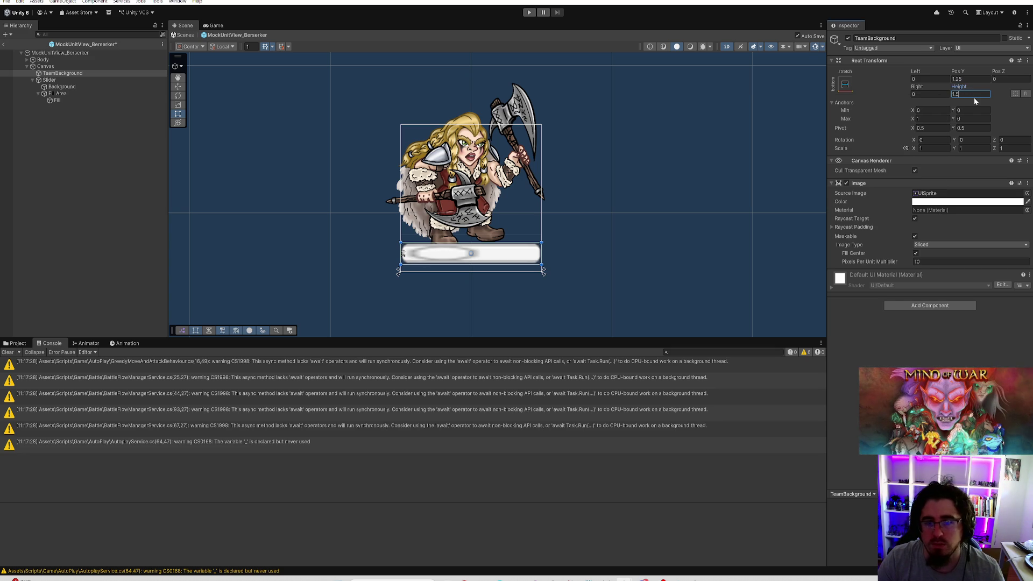
key("shift+Tab")
key("shift+Tab")
key("shift+Tab")
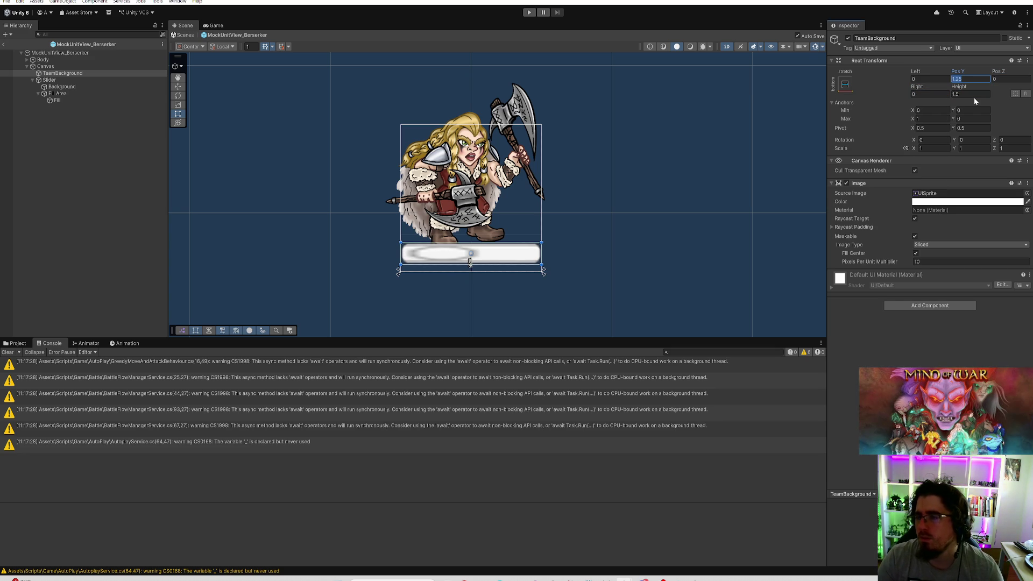
Set TeamBackground's pivot Y to 0, keeping the 1.5 height
left_click(51, 79)
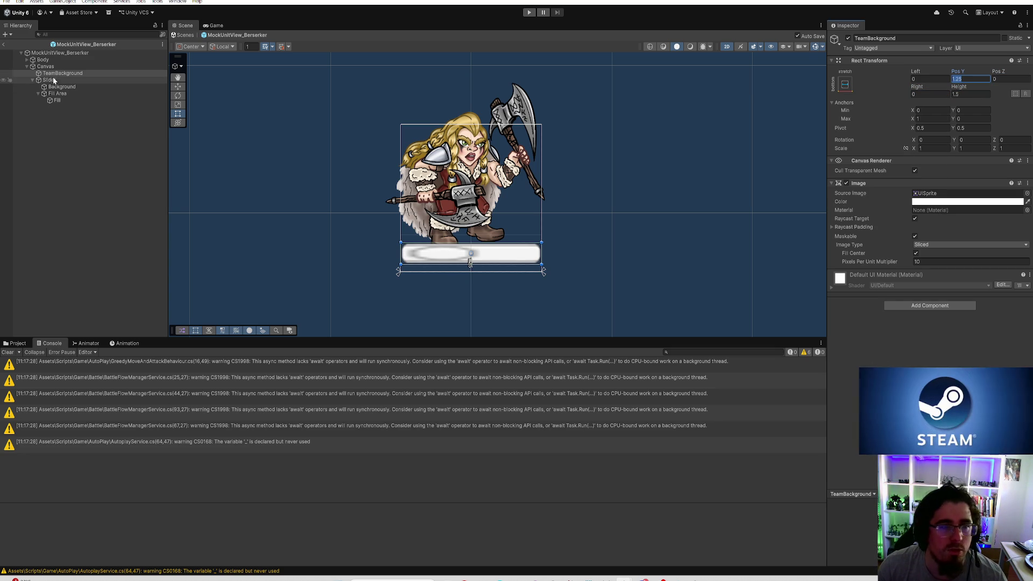
left_click(86, 73)
left_click(969, 128)
type("0")
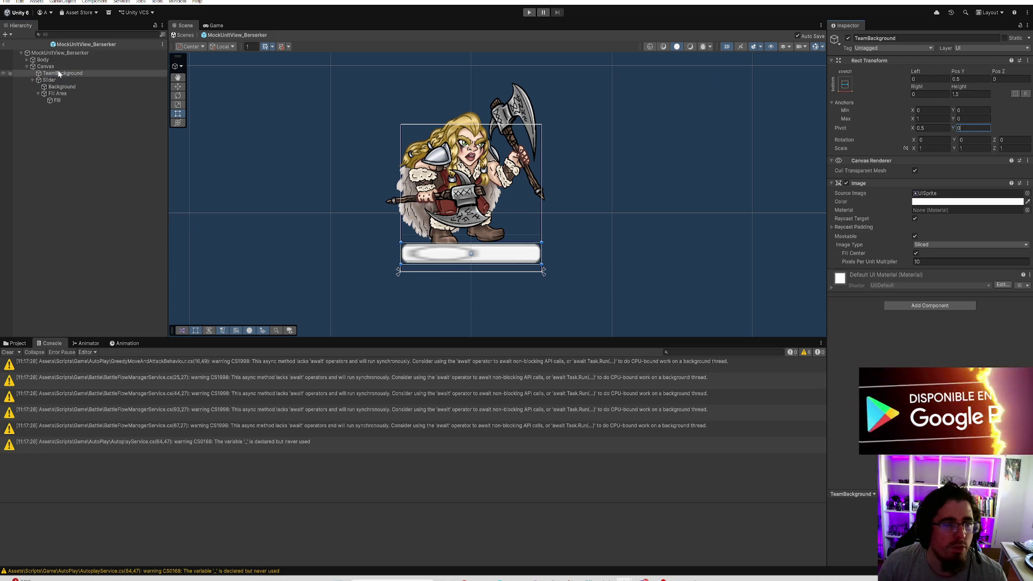
left_click(50, 80)
left_click(62, 74)
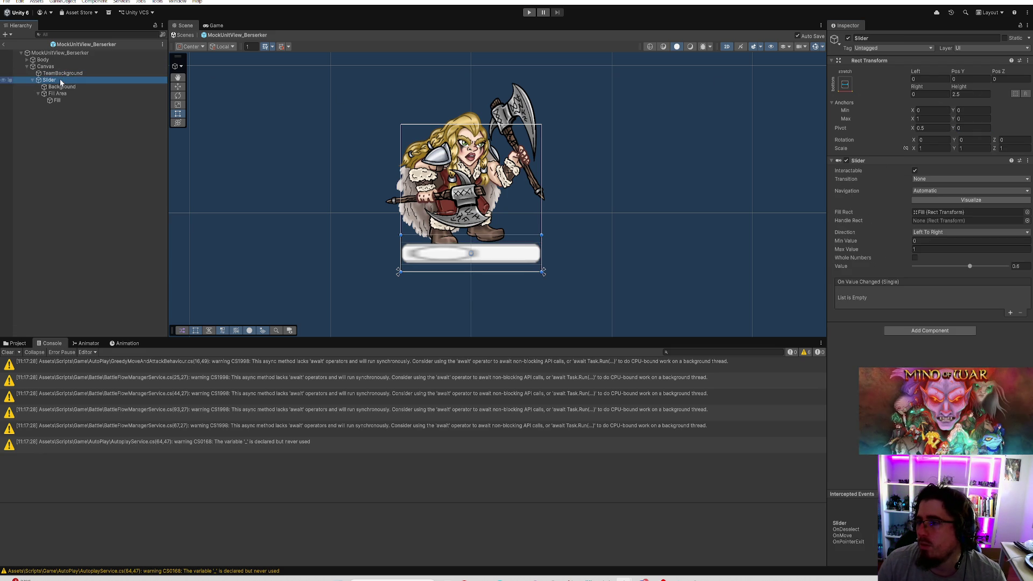
left_click(63, 77)
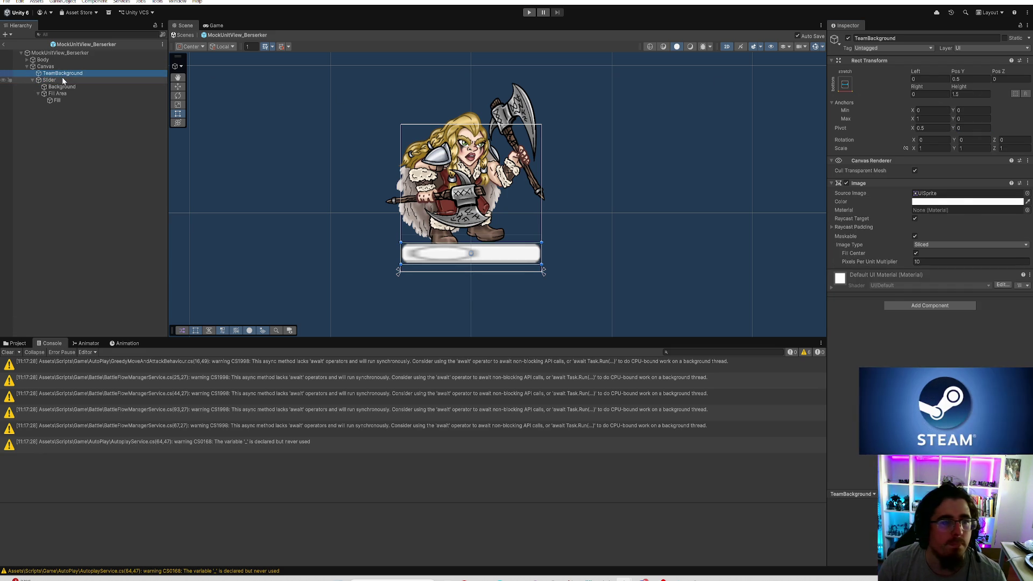
left_click(67, 74)
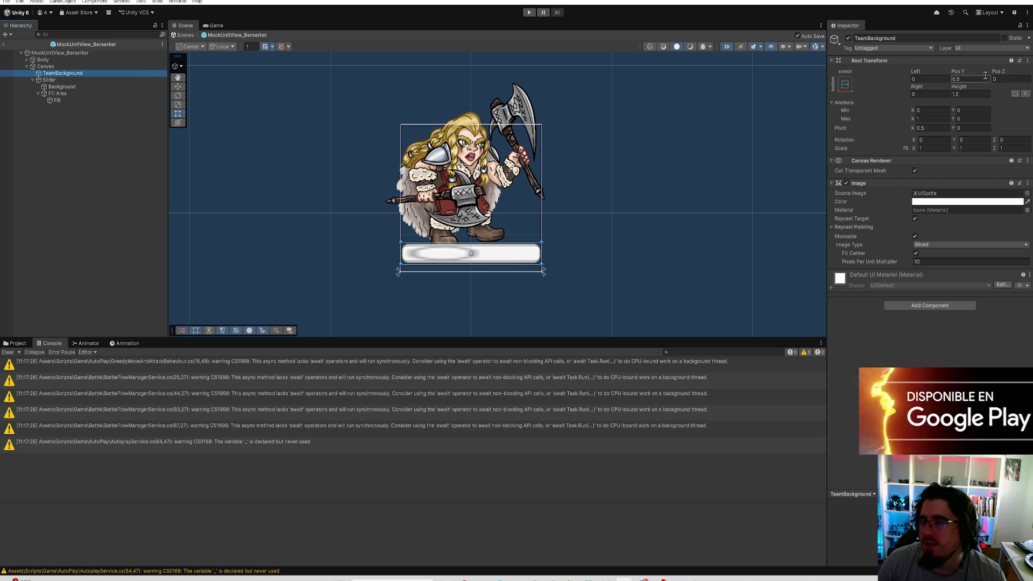
double_click(971, 94)
type("2.5")
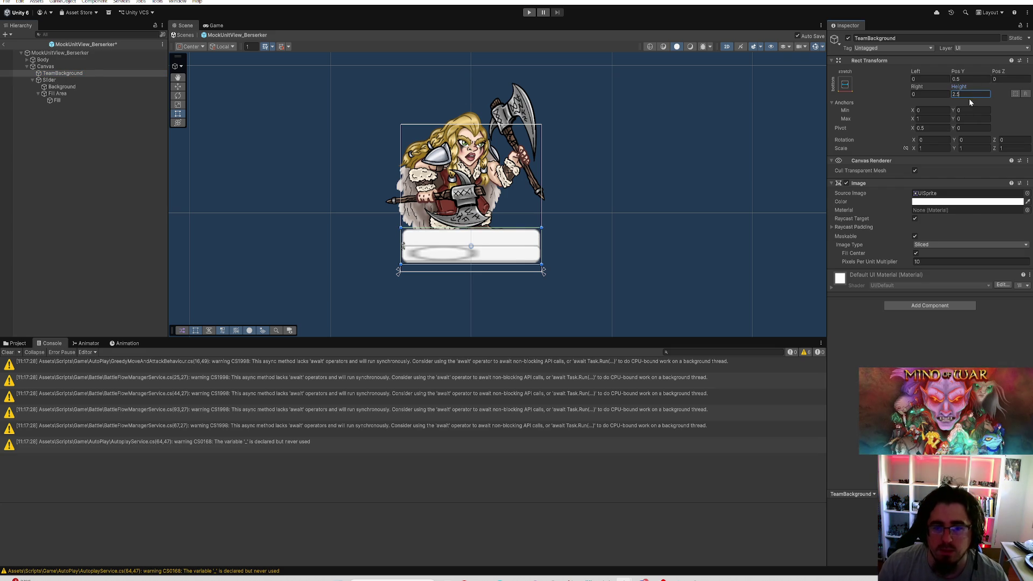
key("Escape")
left_click(56, 74)
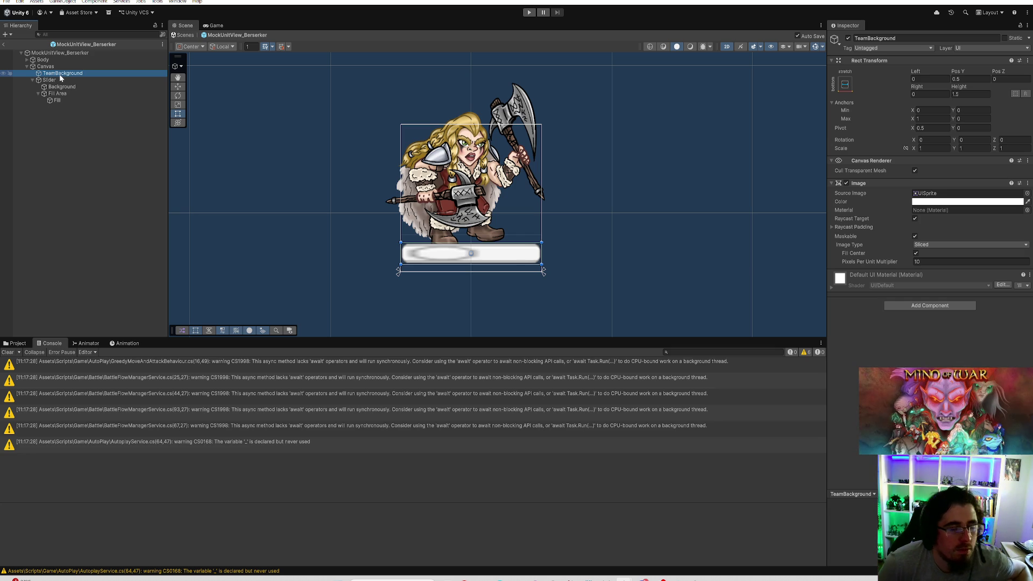
left_click(49, 81)
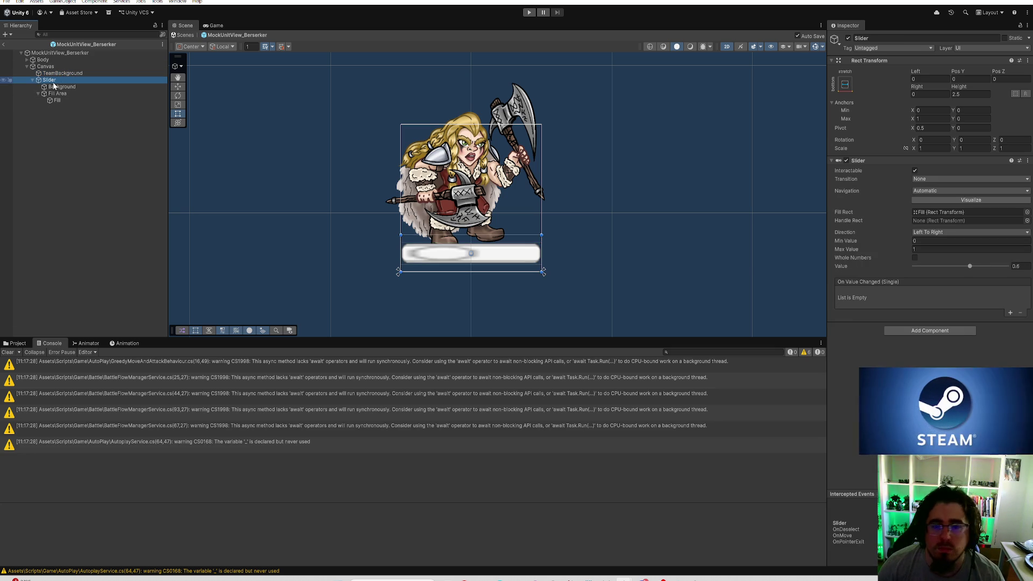
left_click(90, 86)
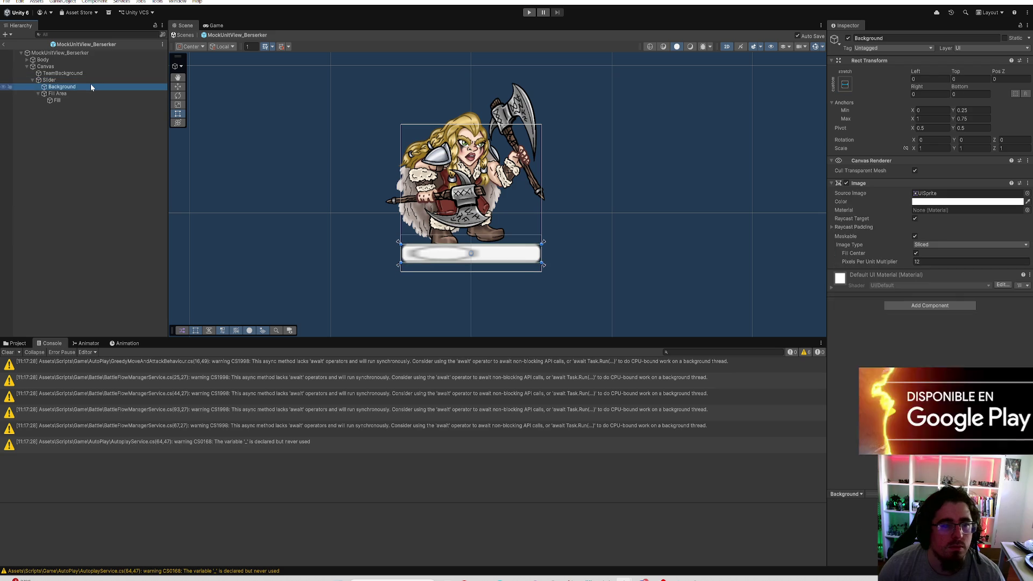
left_click(80, 93)
scroll(245, 190, "up", 3)
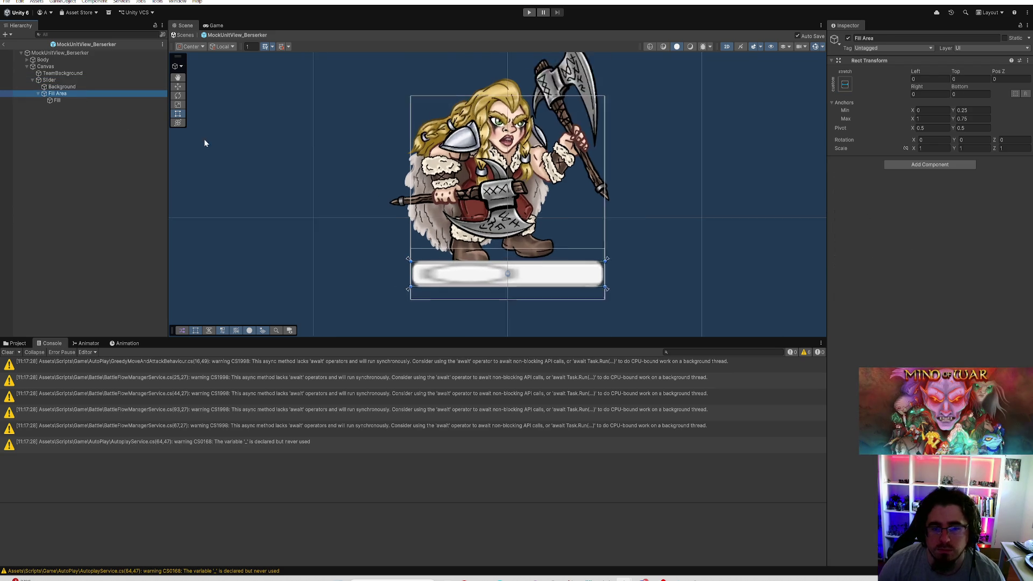
left_click(77, 88)
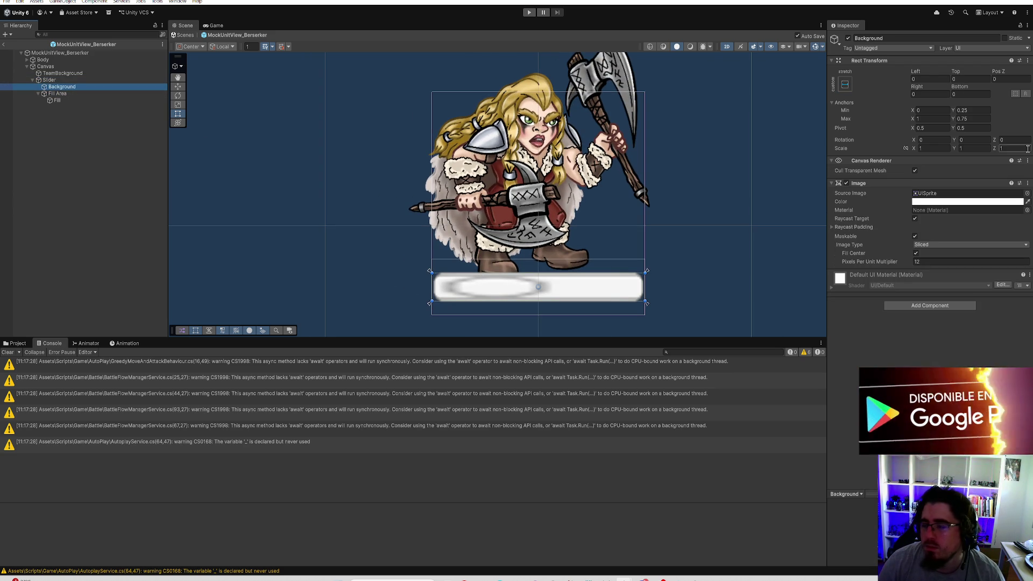
left_click(84, 80)
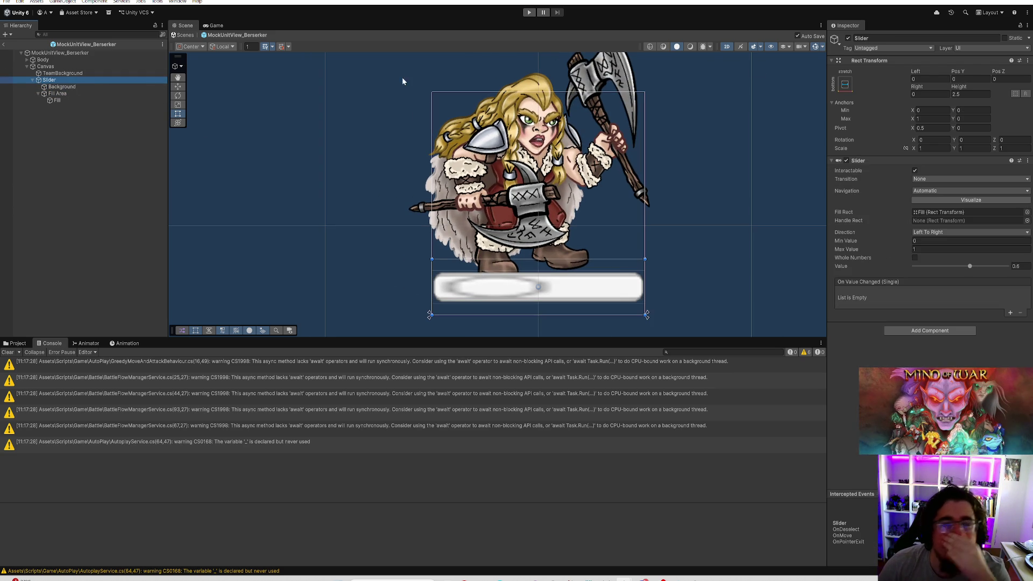
left_click(94, 72)
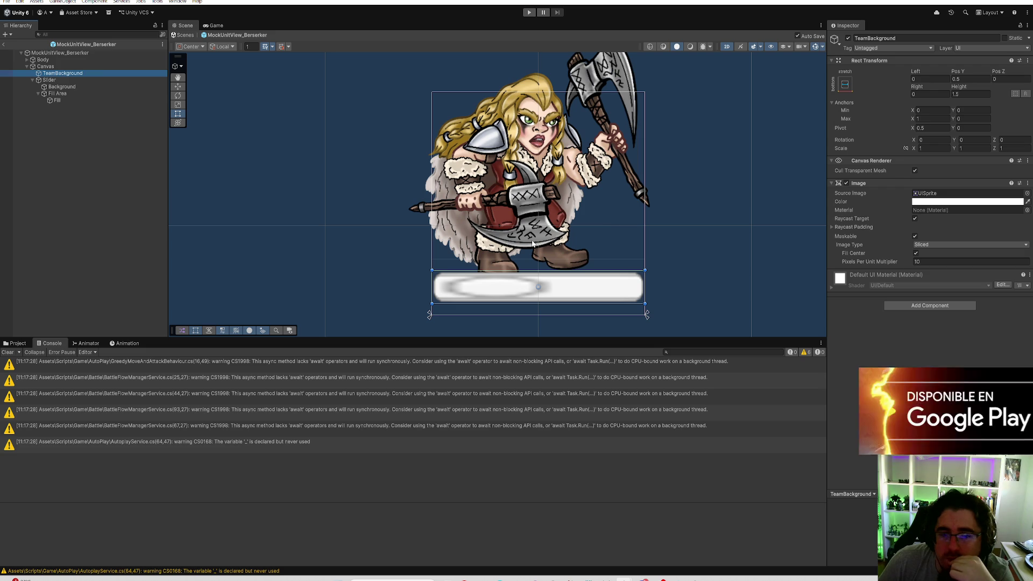
left_click(95, 79)
left_click(90, 73)
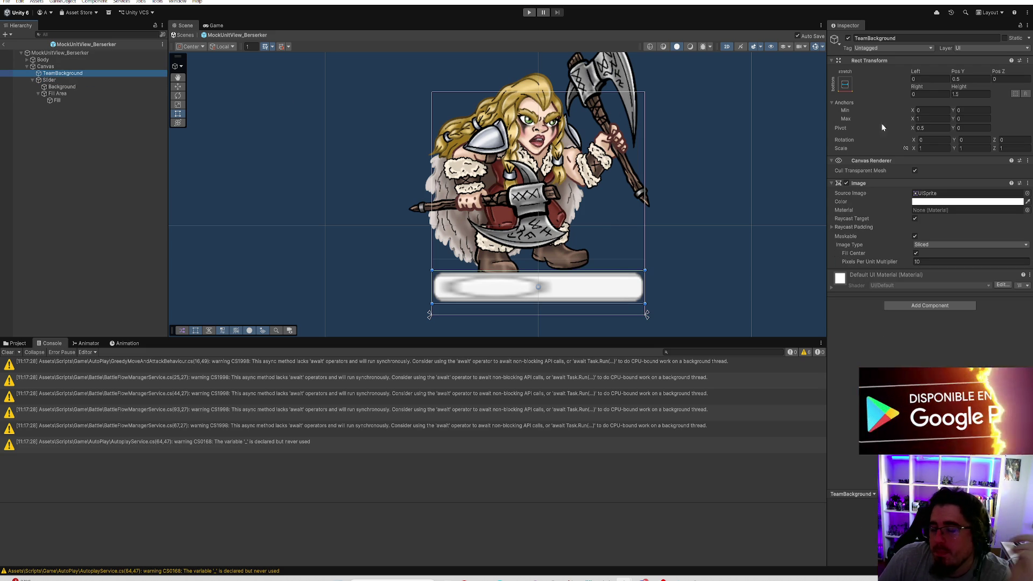
left_click(98, 81)
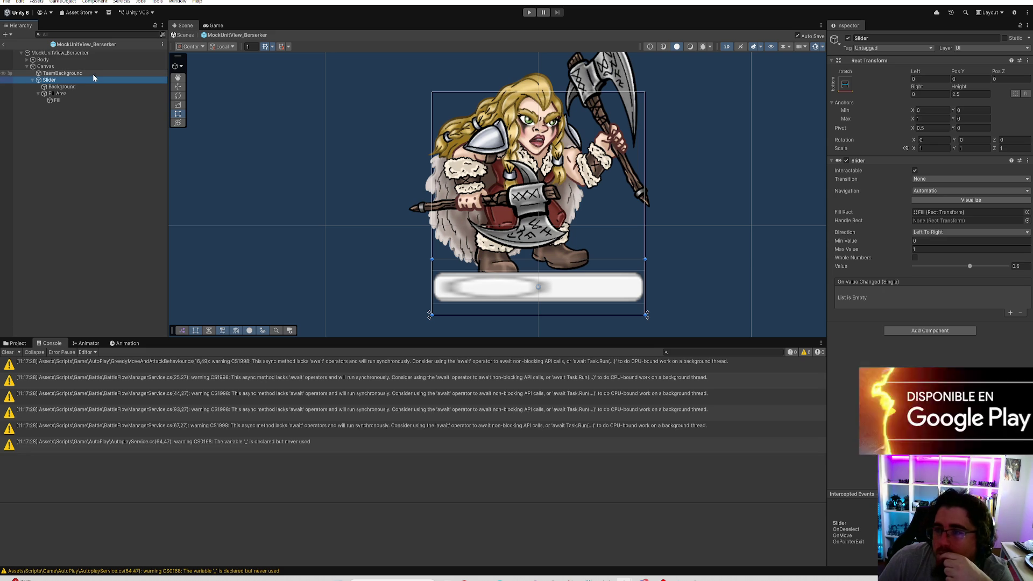
left_click(89, 72)
left_click(88, 79)
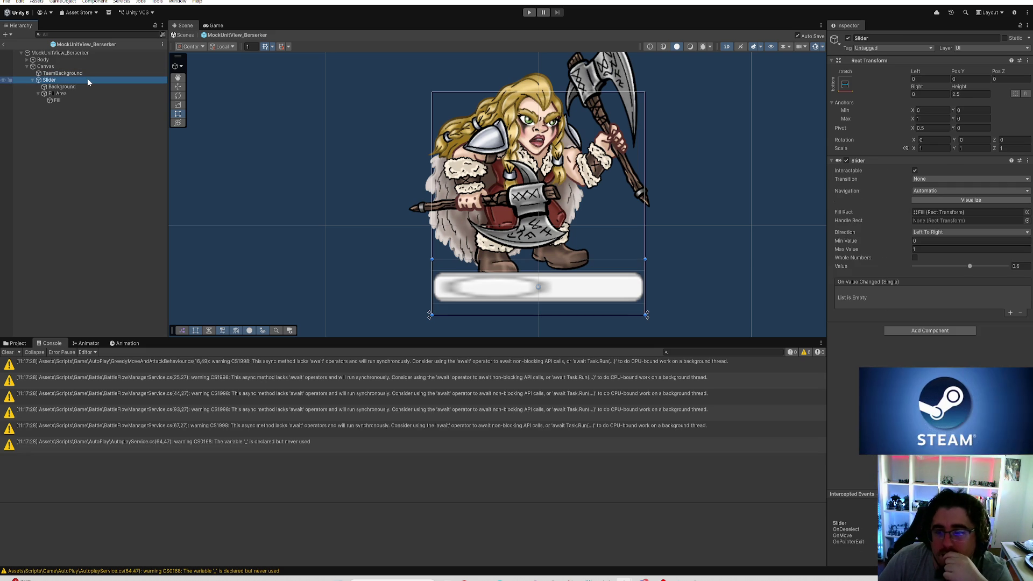
key("Down")
key("Down")
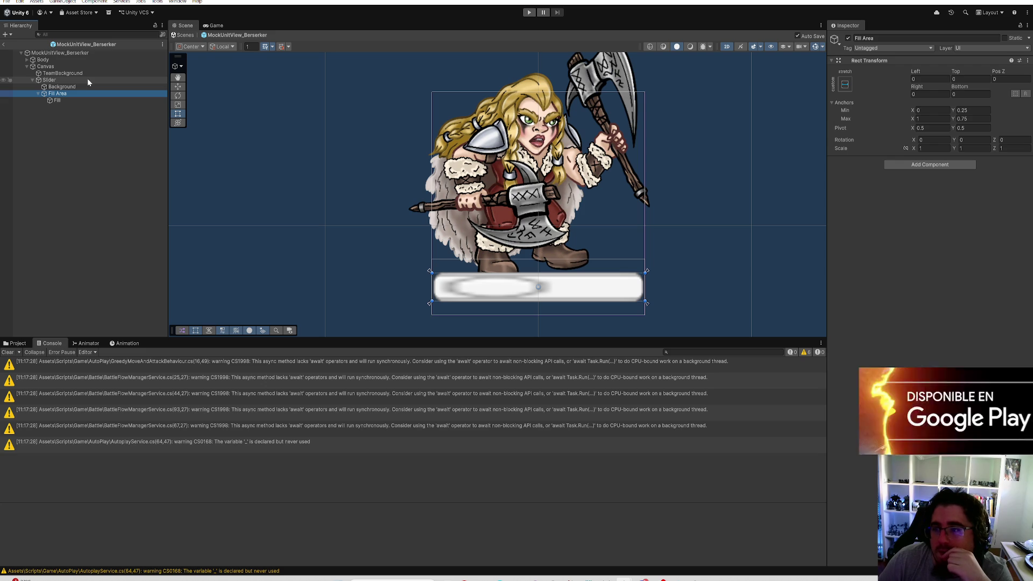
Stretch the Fill Area across the whole slider with stretch-stretch anchors and Top 0
left_click(971, 111)
type("0")
left_click(972, 117)
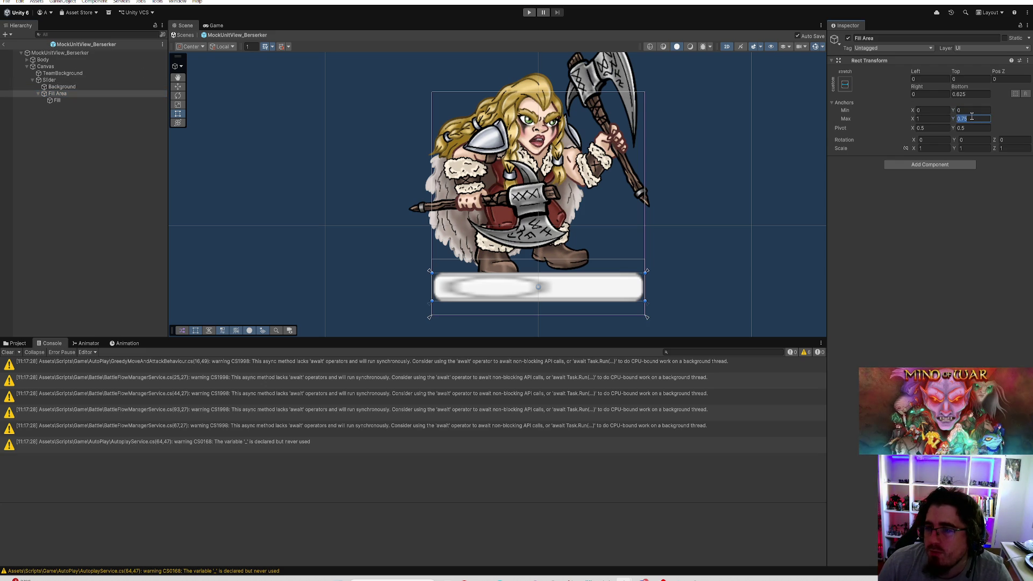
type("1")
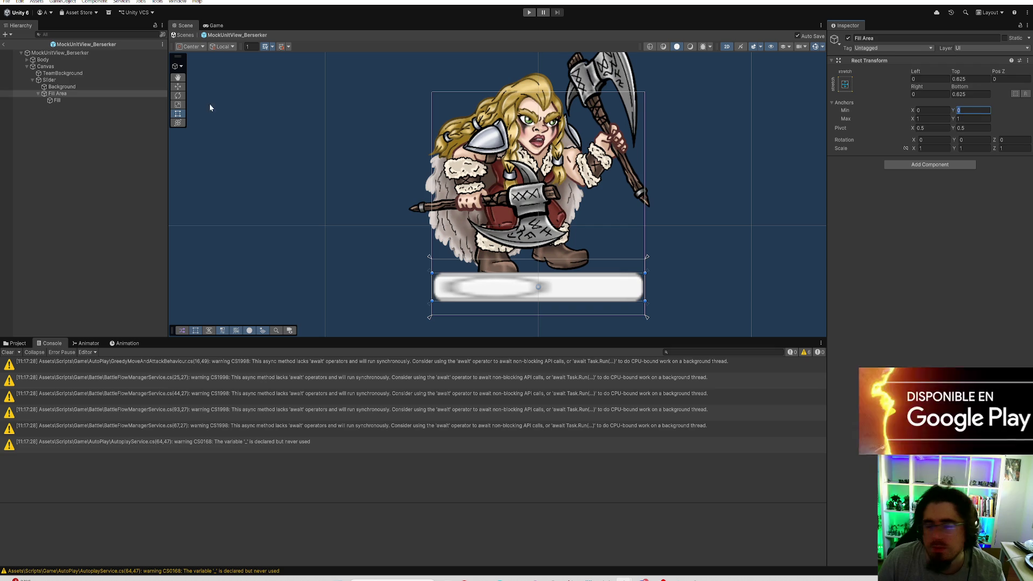
left_click(80, 74)
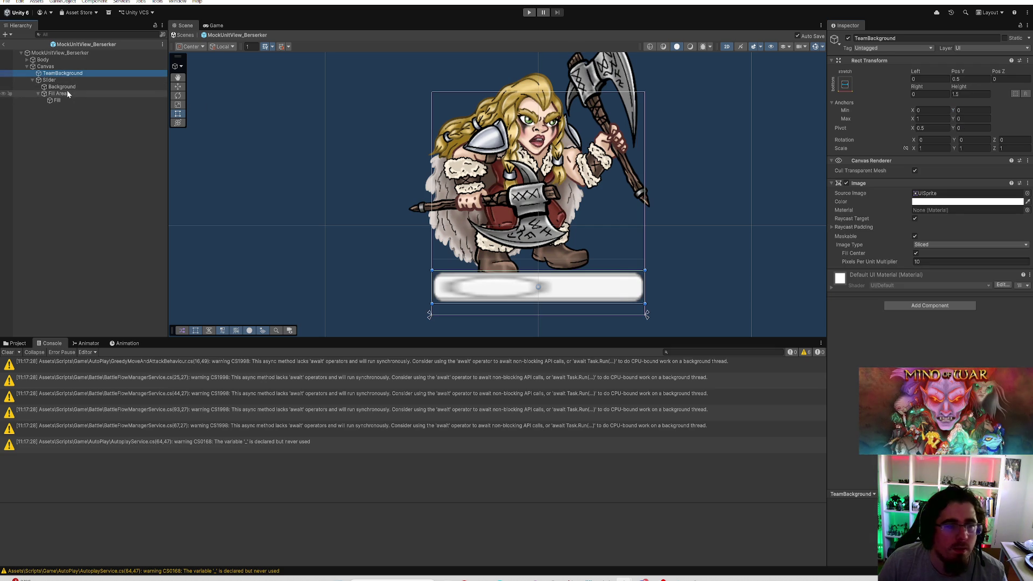
left_click(67, 93)
left_click(967, 119)
type("0")
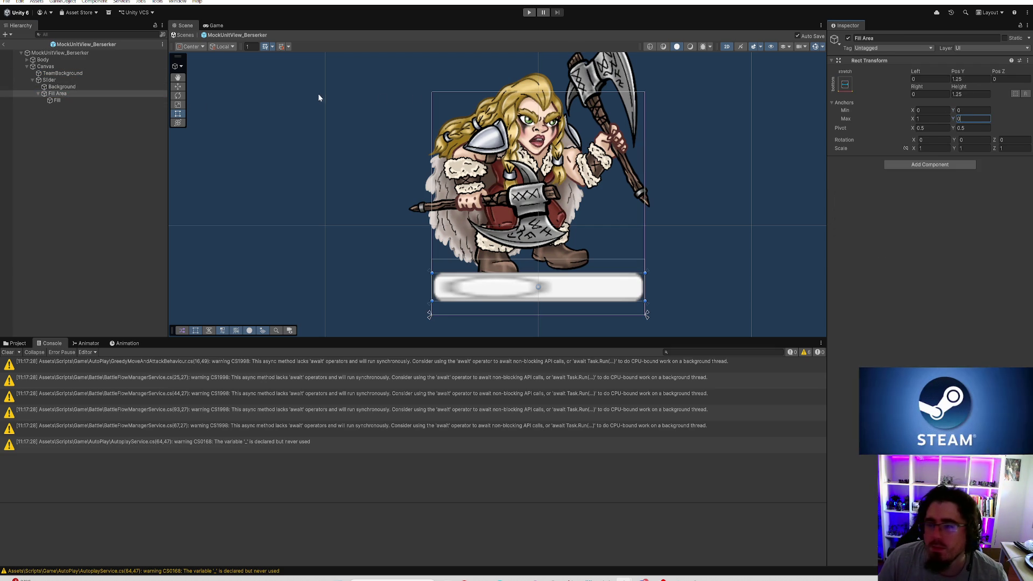
left_click(968, 79)
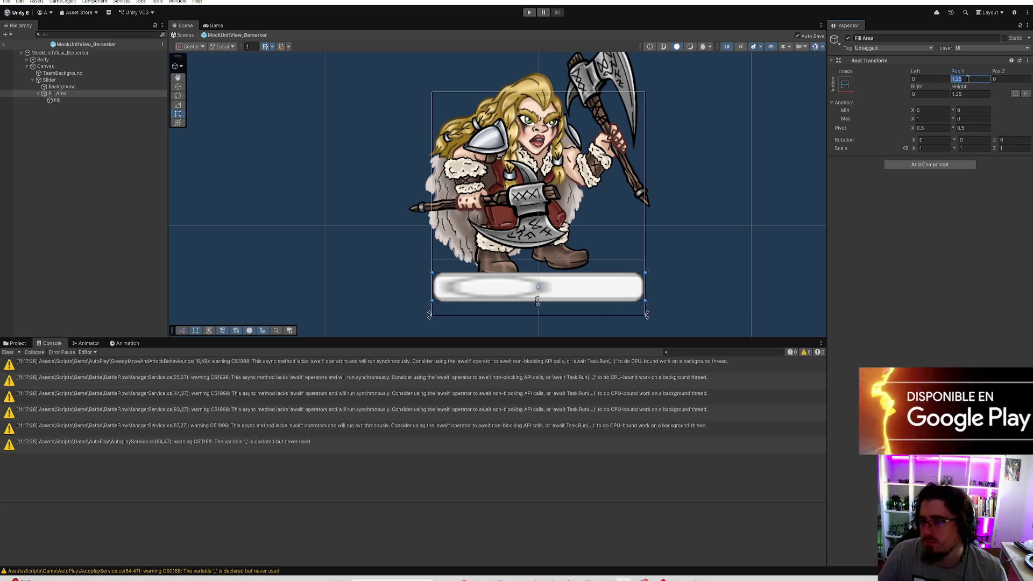
type("0")
left_click(958, 94)
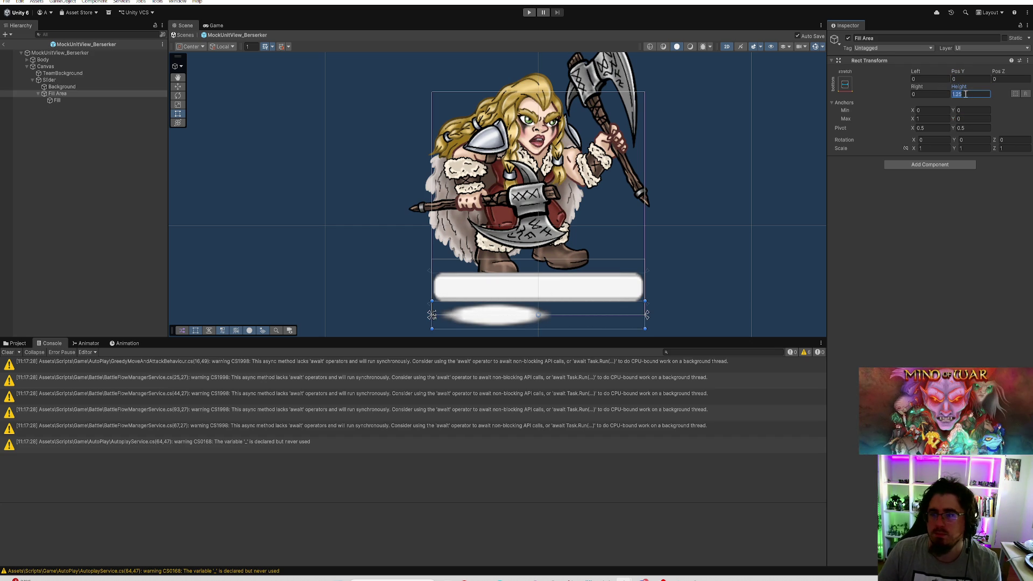
type("0")
left_click(845, 85)
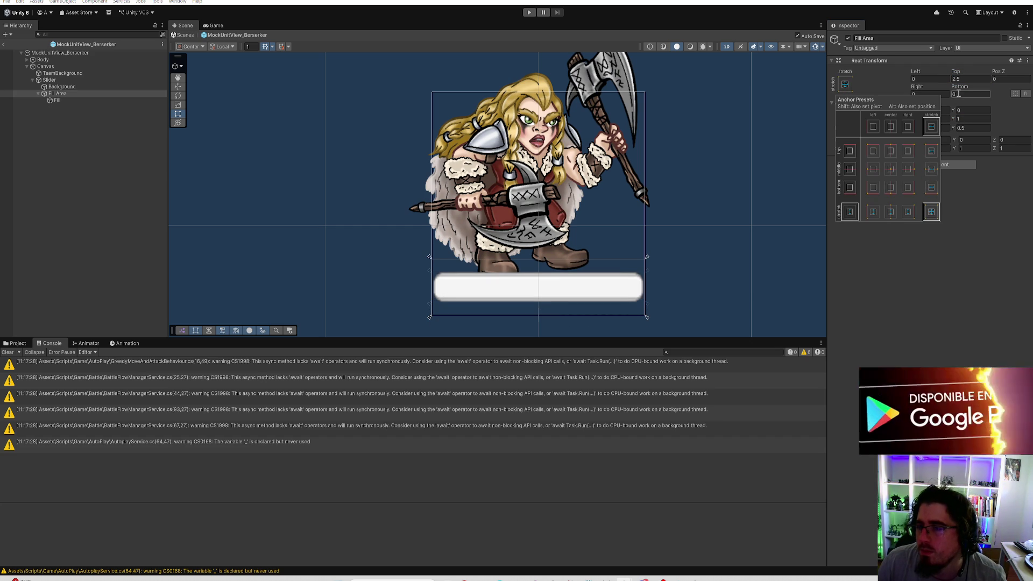
left_click(931, 211)
left_click(971, 79)
type("0")
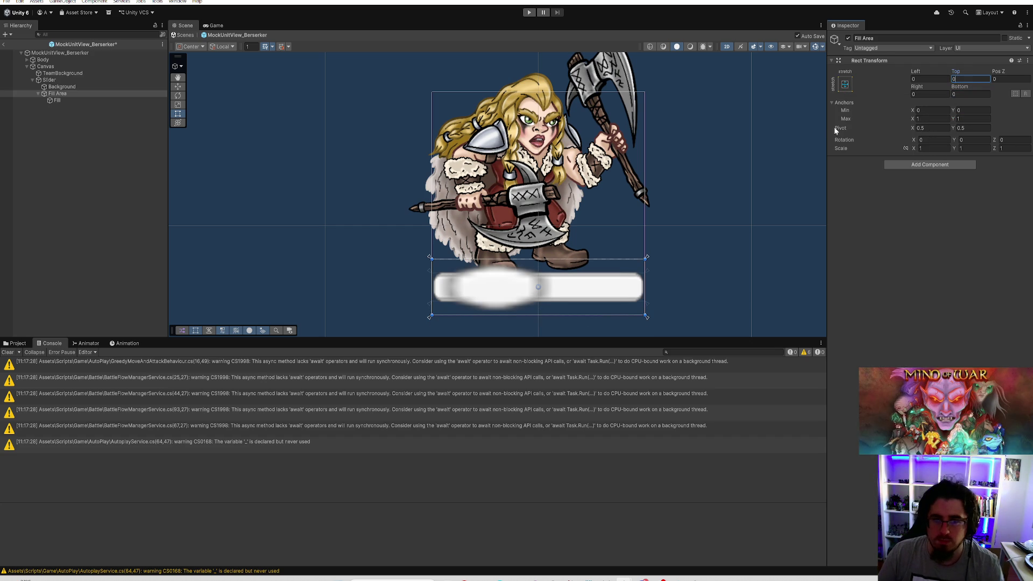
Give the Background anchors Min Y 0, Max Y 1, Top and Bottom 0, and save
left_click(61, 87)
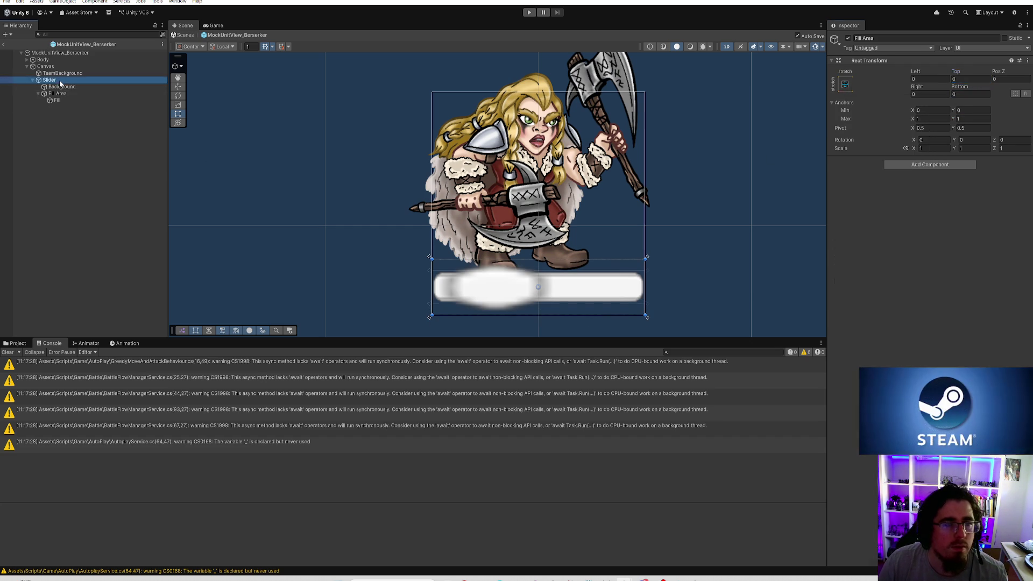
left_click(978, 110)
type("0")
left_click(967, 119)
type("1")
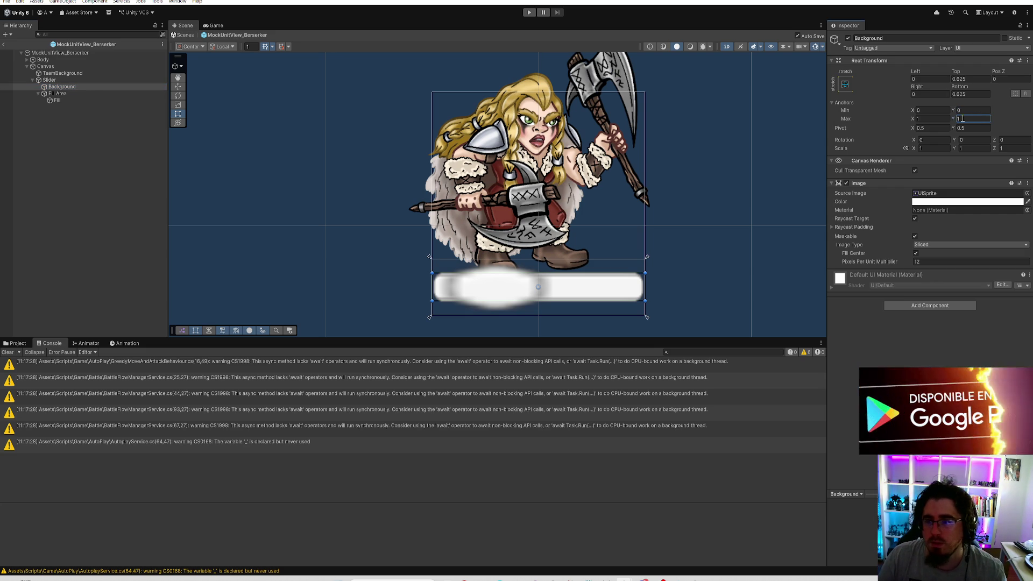
left_click(963, 79)
type("0")
left_click(963, 94)
type("0")
key("ctrl+s")
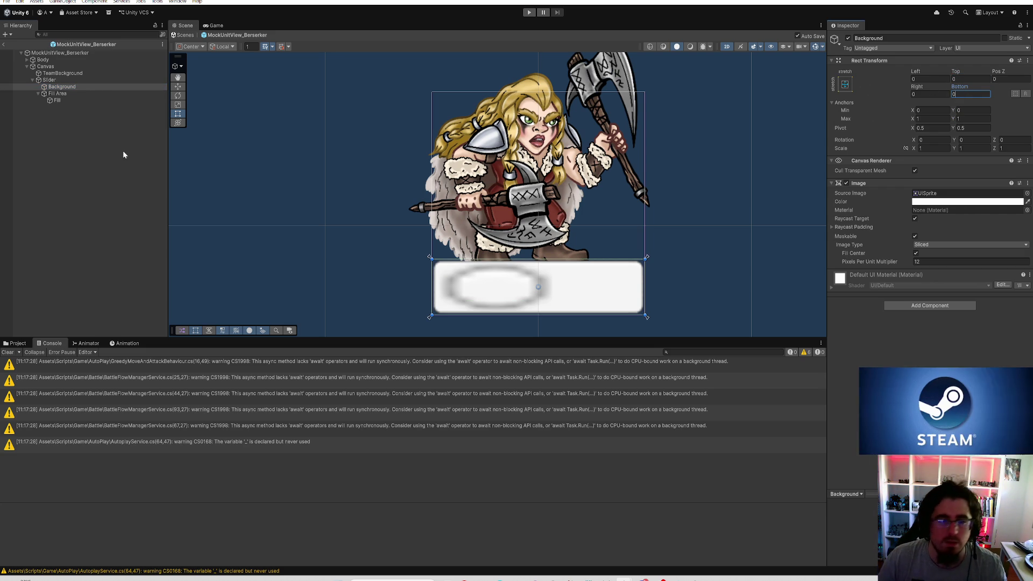
left_click(64, 79)
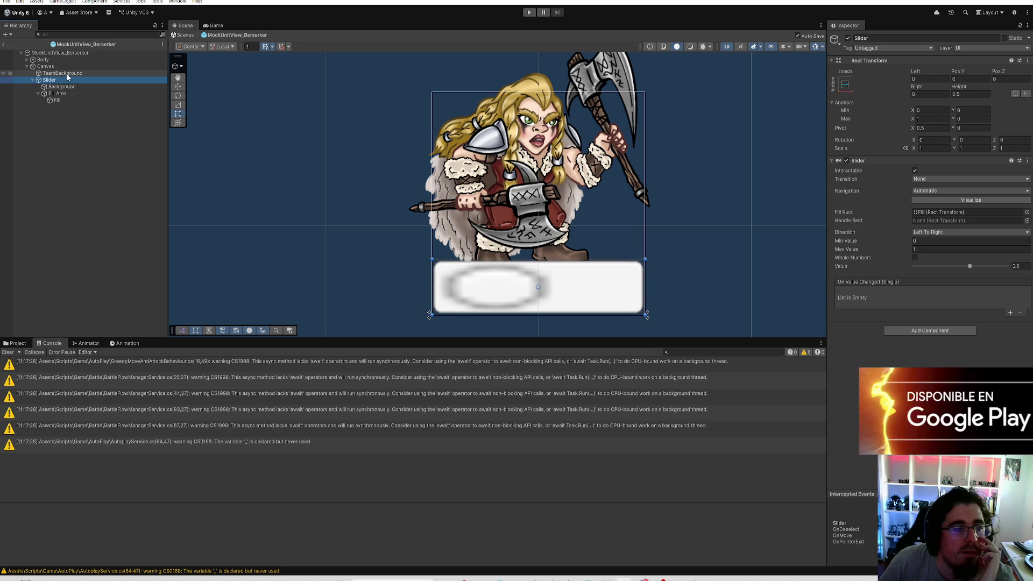
Set the Slider's height to 1 and Pos Y to 0.1
left_click(969, 95)
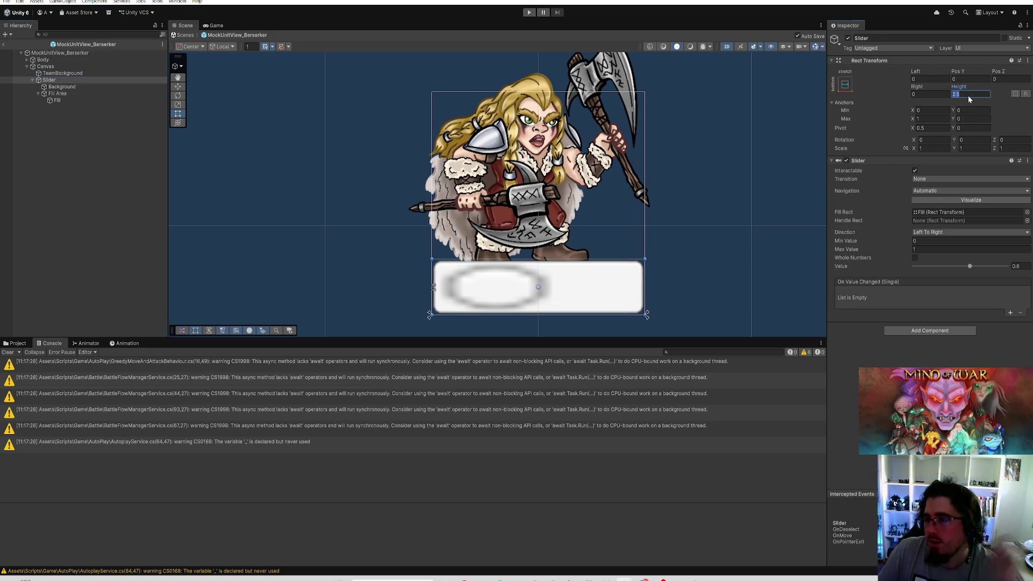
type("2")
key("BackSpace")
type("1")
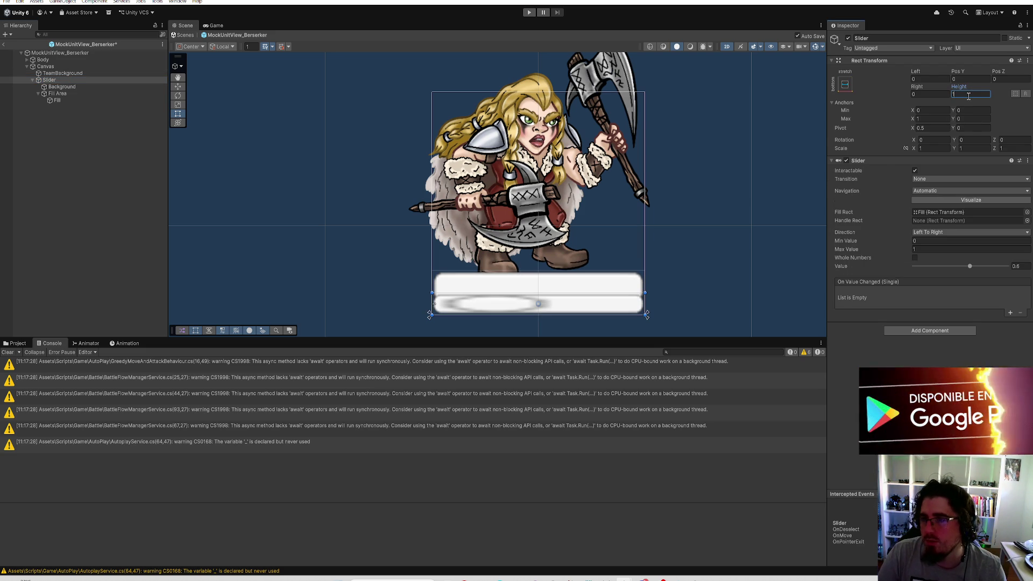
key("shift+Tab")
key("shift+Tab")
key("shift+Tab")
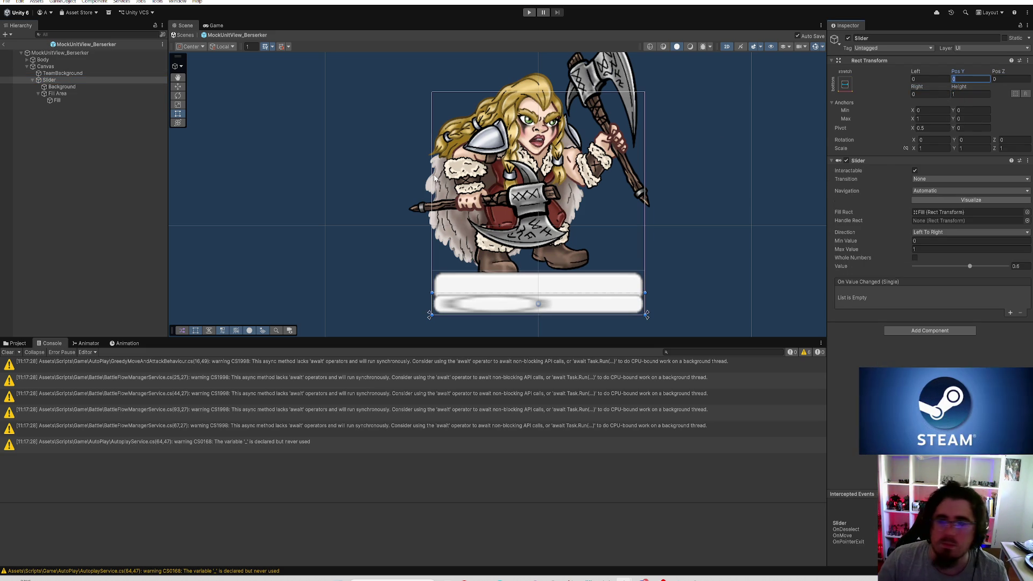
type("0.1")
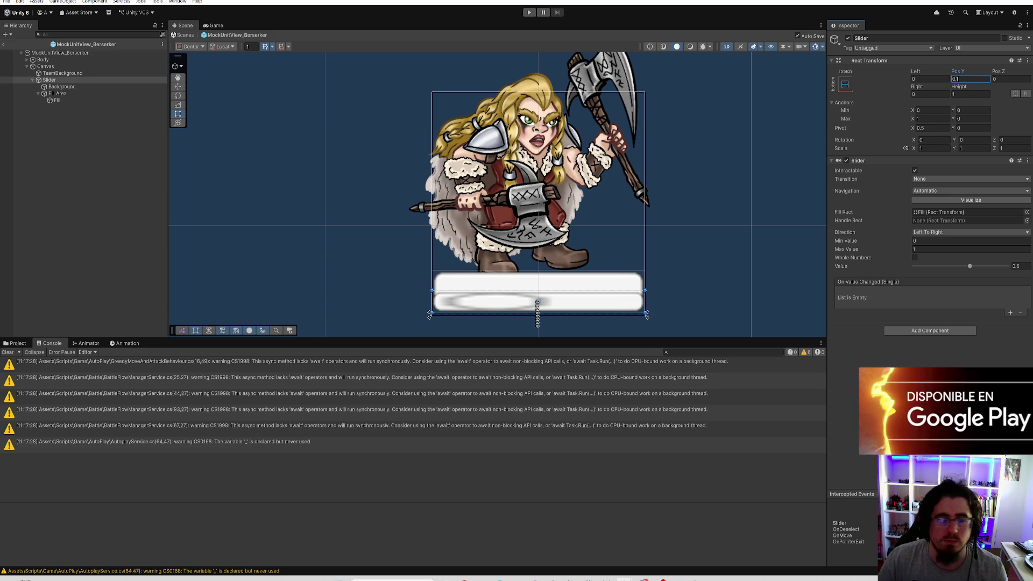
Give TeamBackground height 1.1, Pos Y 0.05 and a saturated green colour
left_click(88, 72)
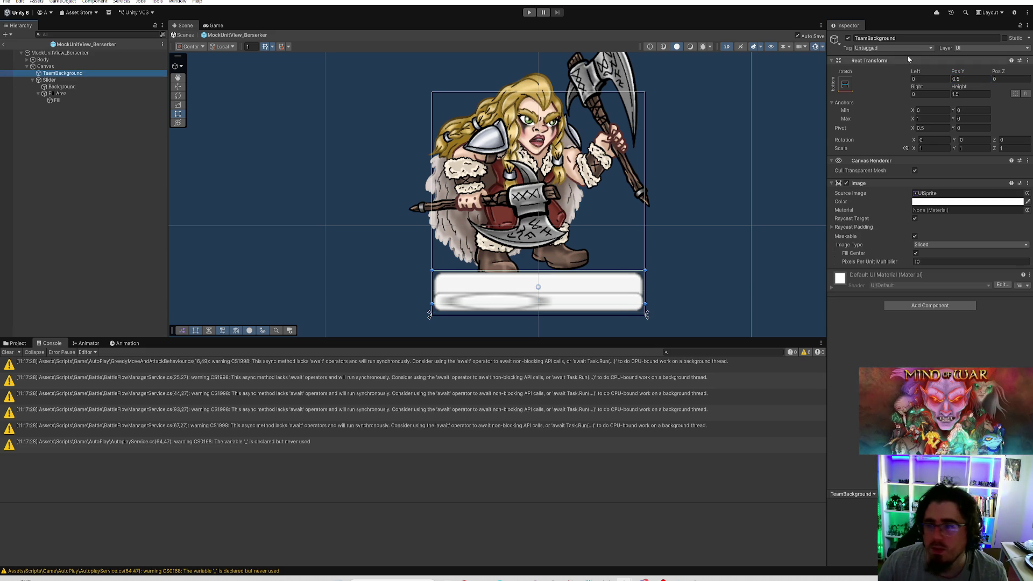
left_click(964, 95)
type("1.1")
left_click(969, 79)
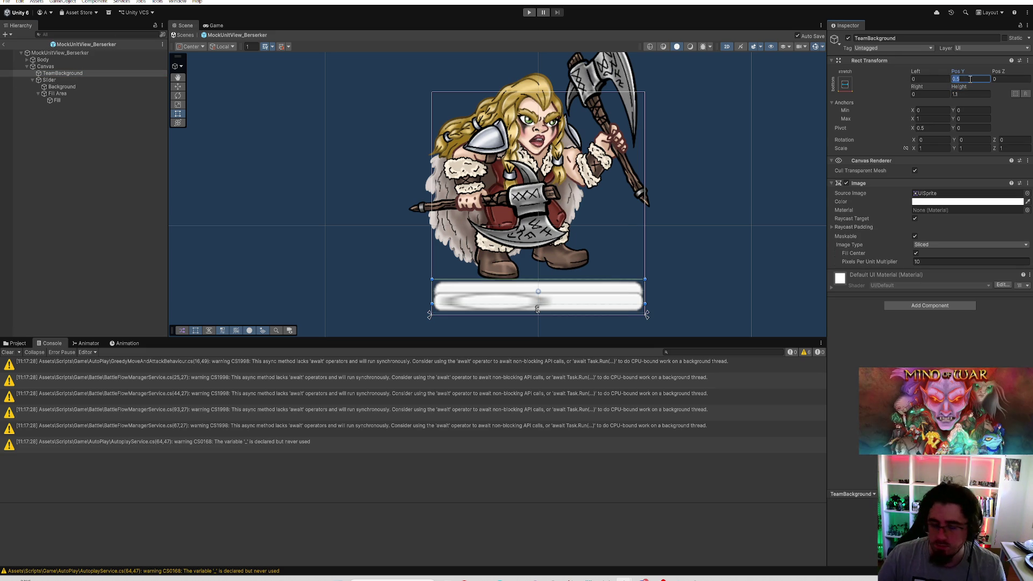
type("0.1")
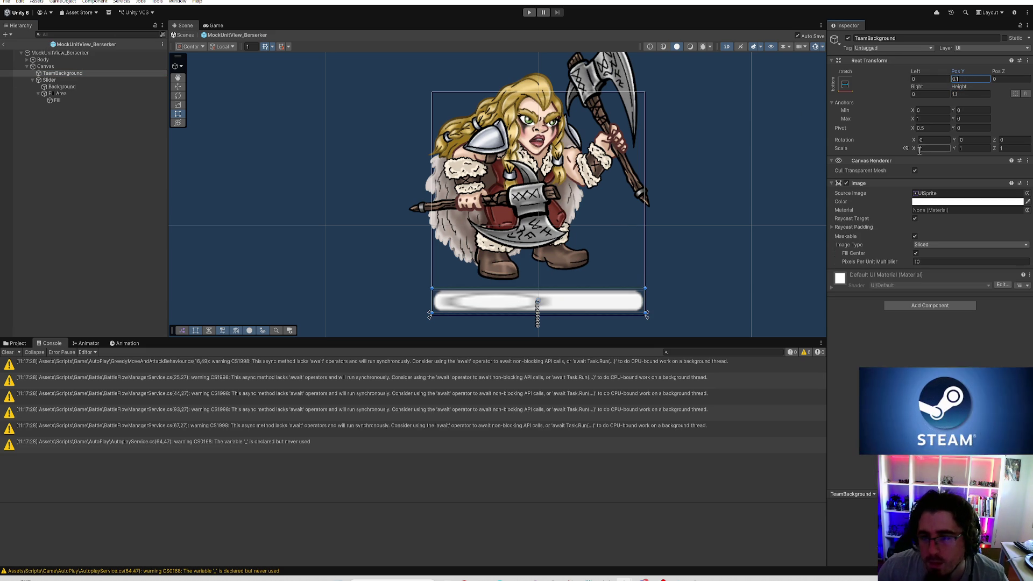
left_click(947, 201)
left_click(976, 230)
left_click(987, 251)
left_click(996, 248)
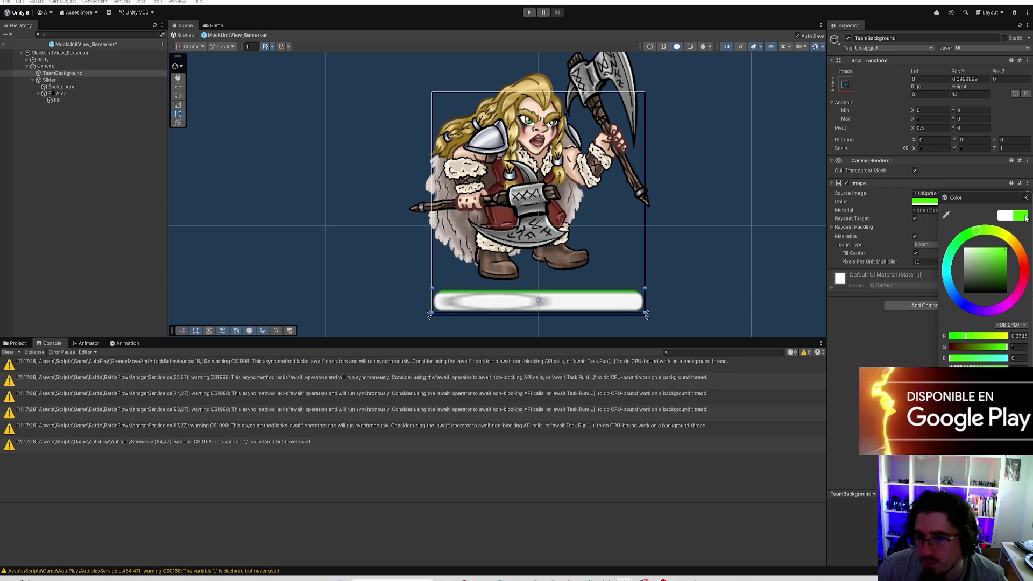
left_click(1026, 197)
left_click(989, 79)
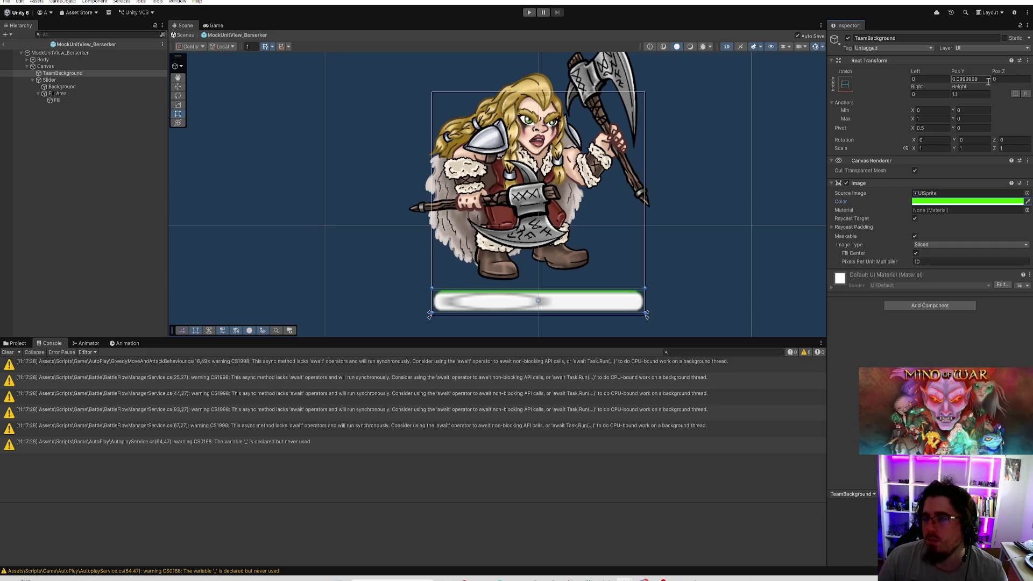
type("0.1")
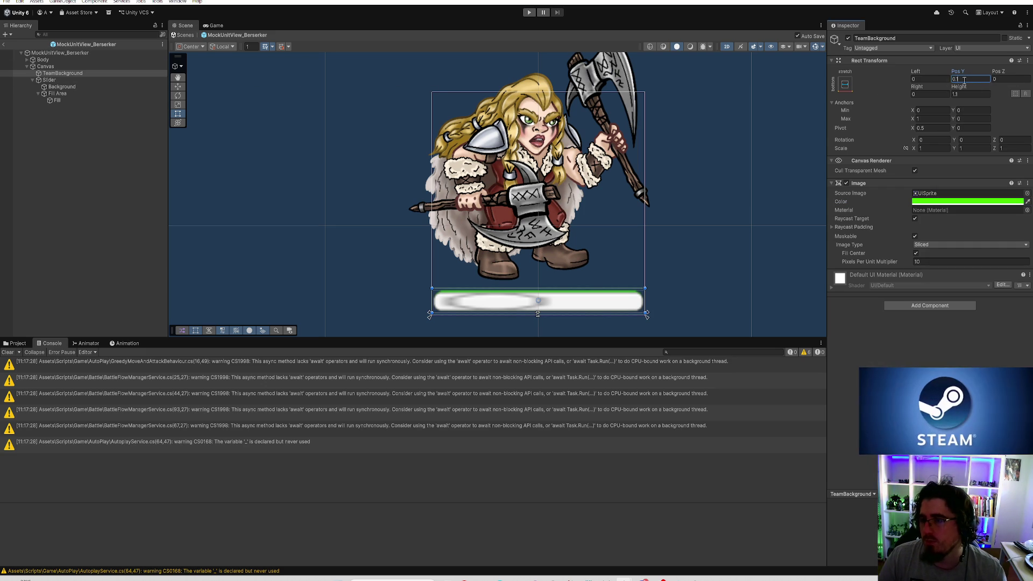
type("0.05")
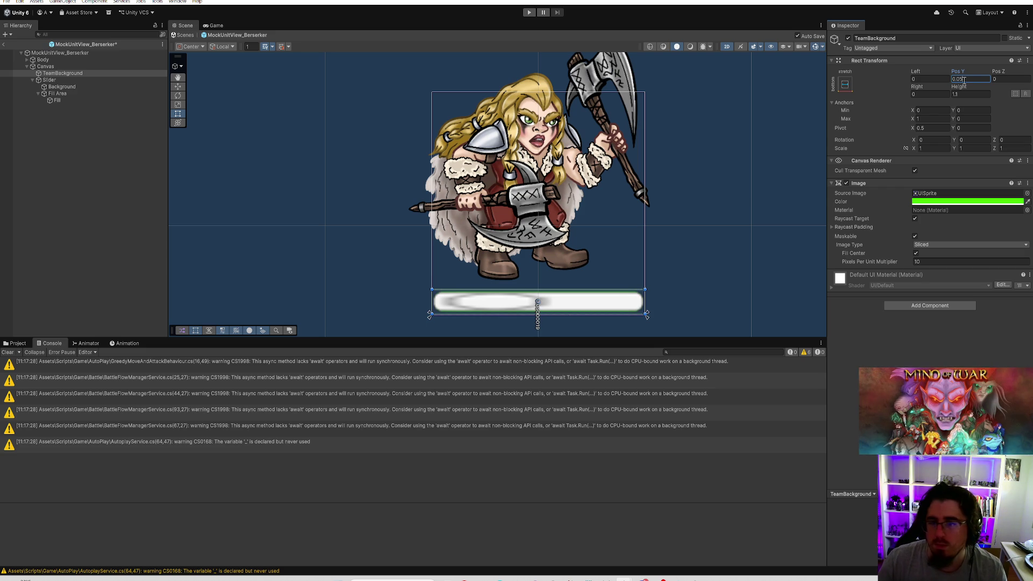
Select the Slider and begin adjusting its Pos Y
left_click(66, 79)
left_click(984, 81)
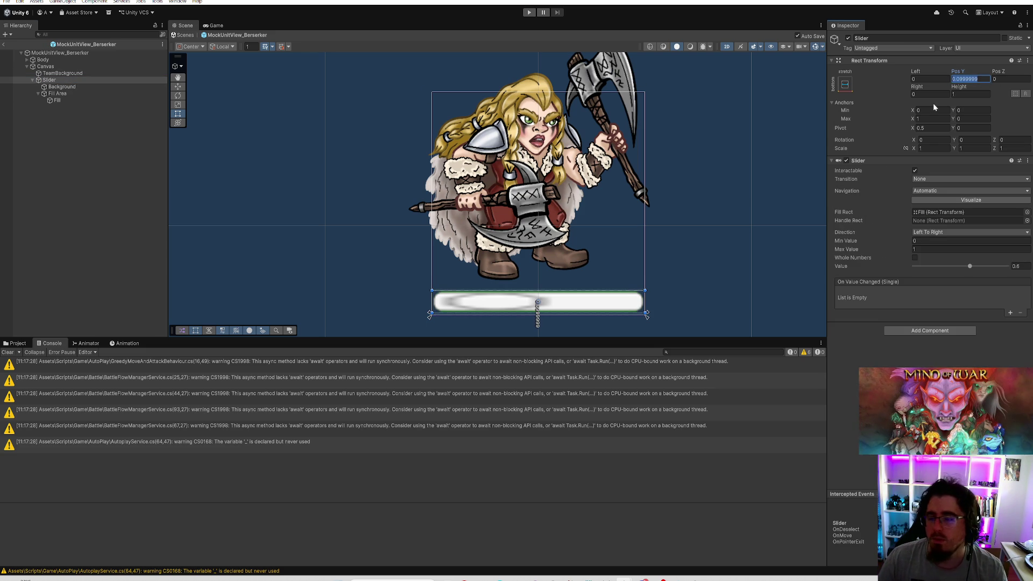
scroll(547, 267, "down", 3)
Set the Slider's Pos Y to 0.15
scroll(546, 264, "down", 4)
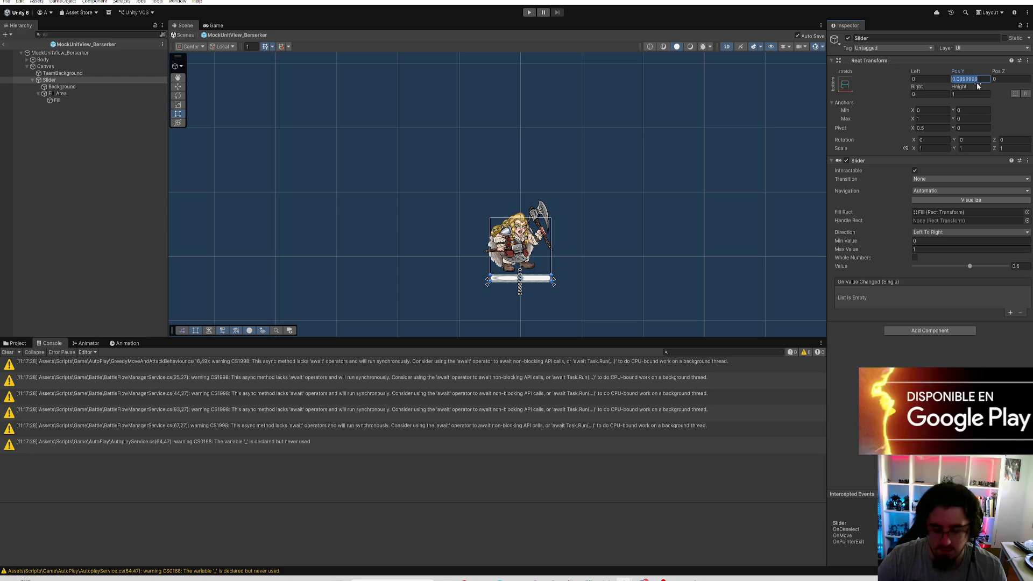
type("0.15")
scroll(496, 222, "up", 4)
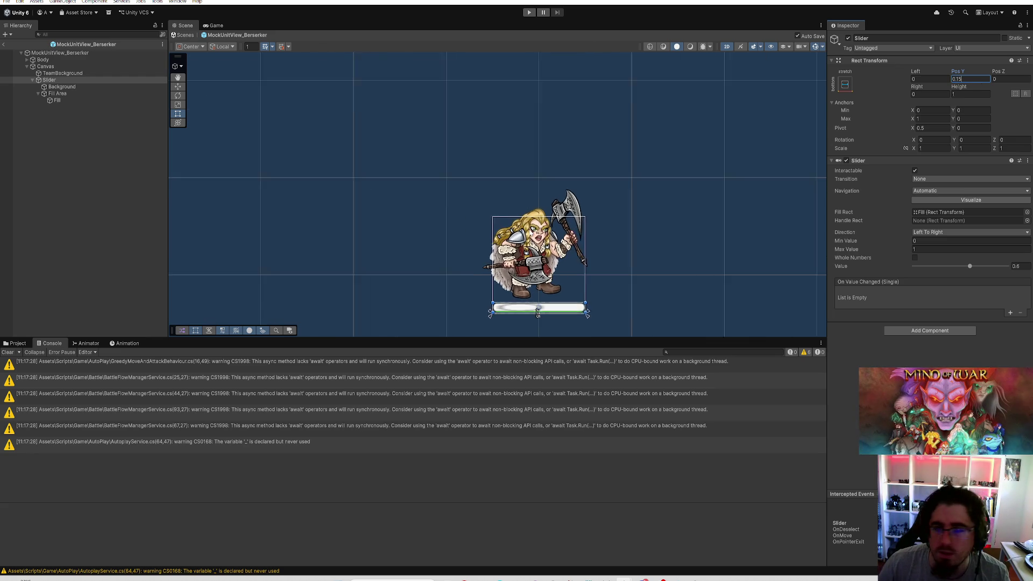
Set TeamBackground's height to 1.2 with Pos Y 0.05
left_click(70, 72)
left_click(966, 94)
type("1.2")
left_click(960, 79)
type("0")
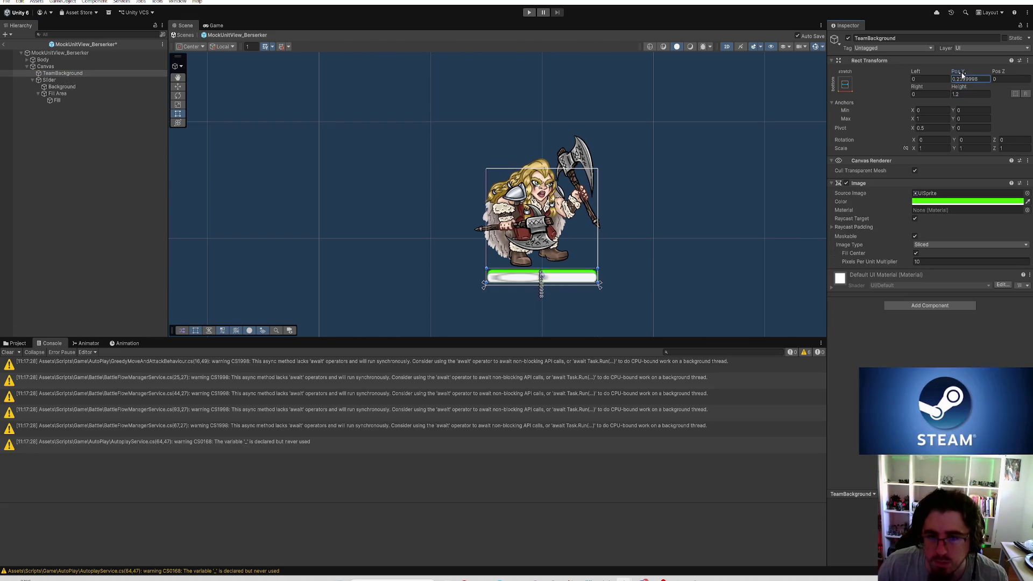
type(".02")
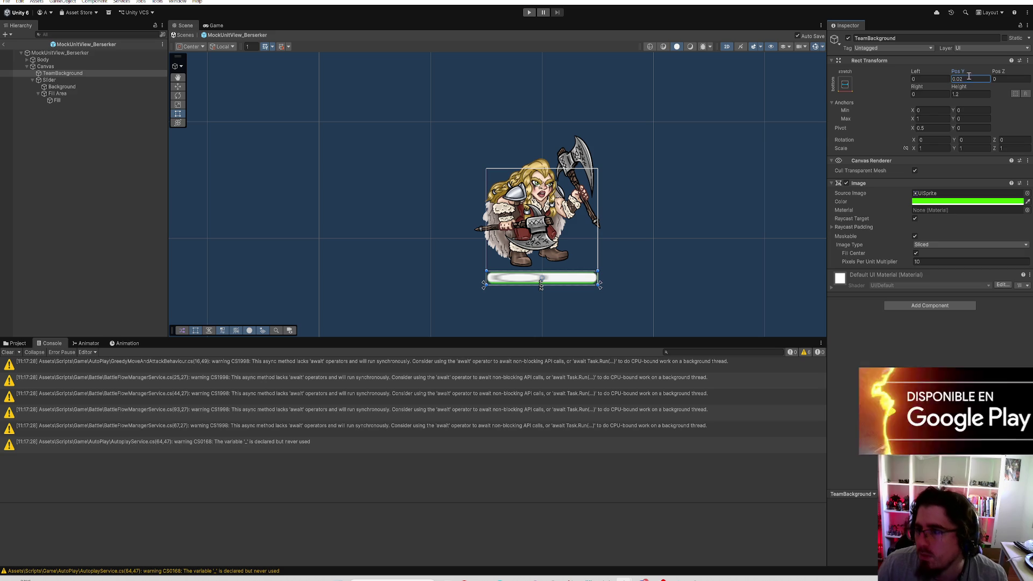
key("Return")
scroll(614, 238, "up", 3)
scroll(625, 232, "up", 3)
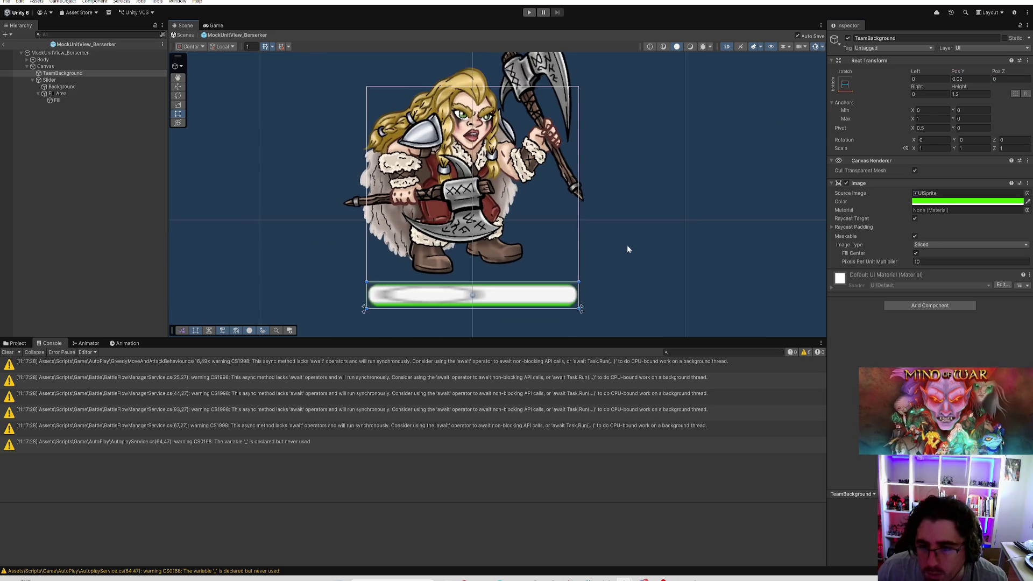
left_click(960, 79)
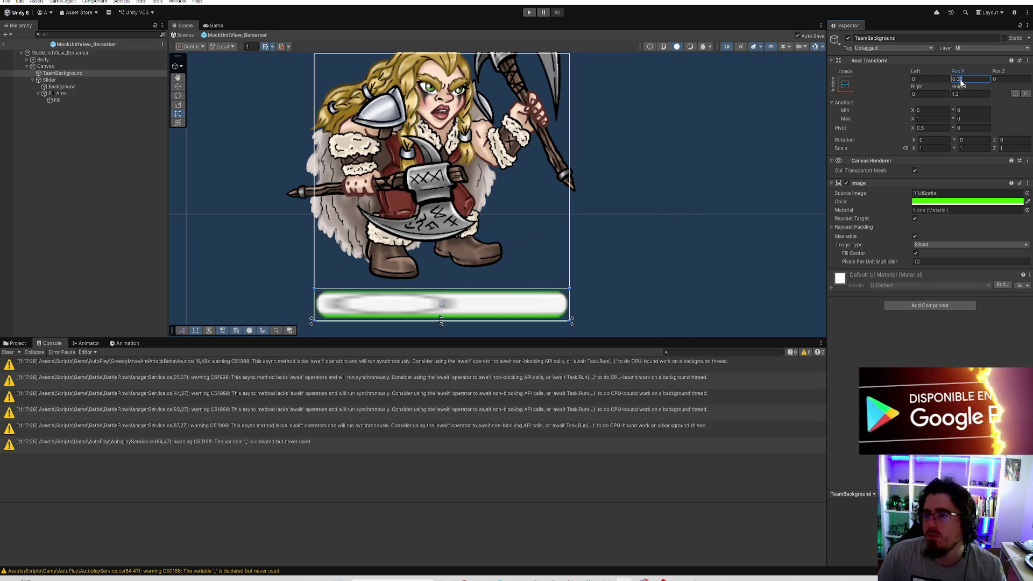
type("5")
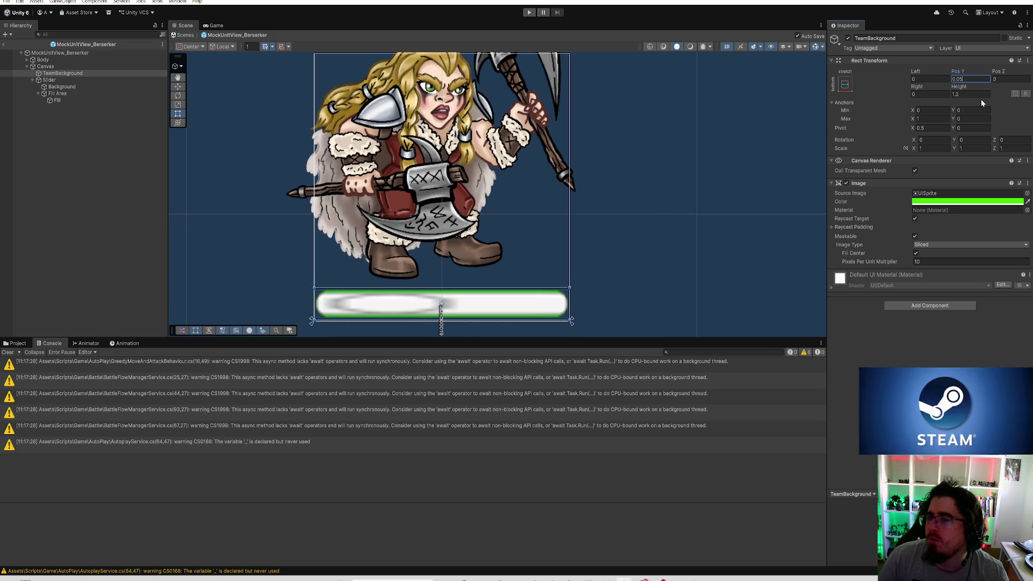
left_click(932, 262)
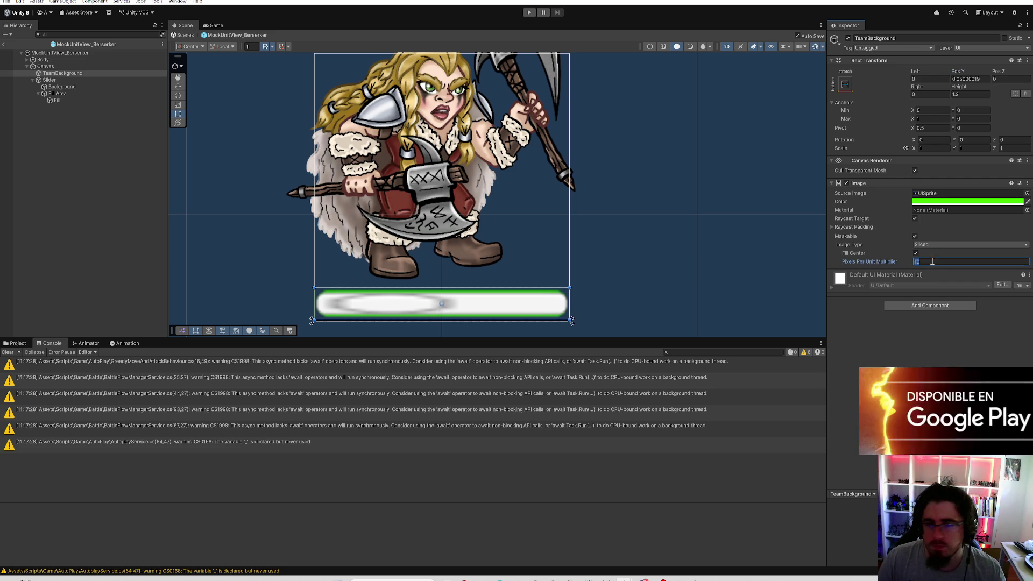
Deactivate the slider's Fill Area
left_click(79, 85)
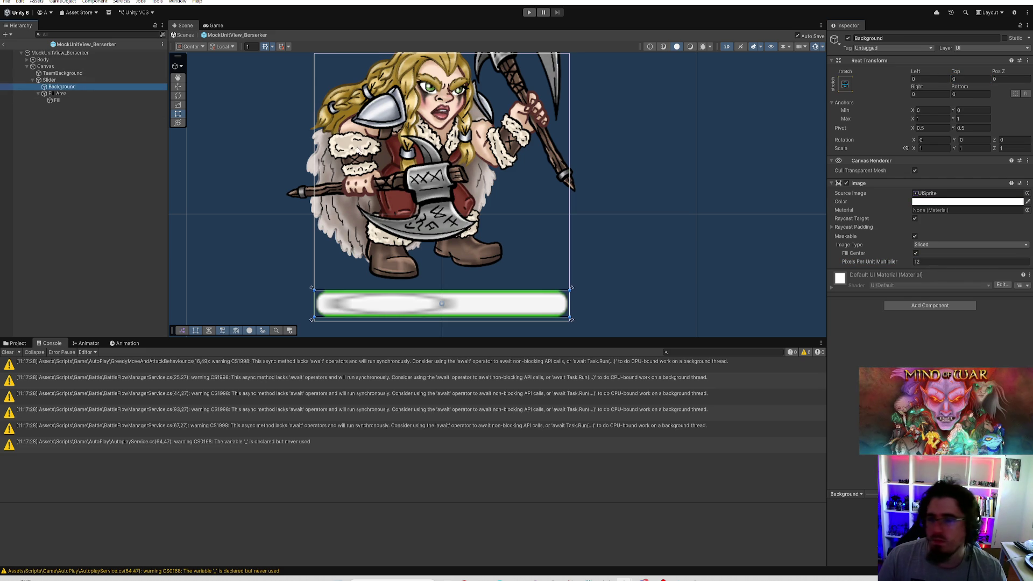
left_click(58, 94)
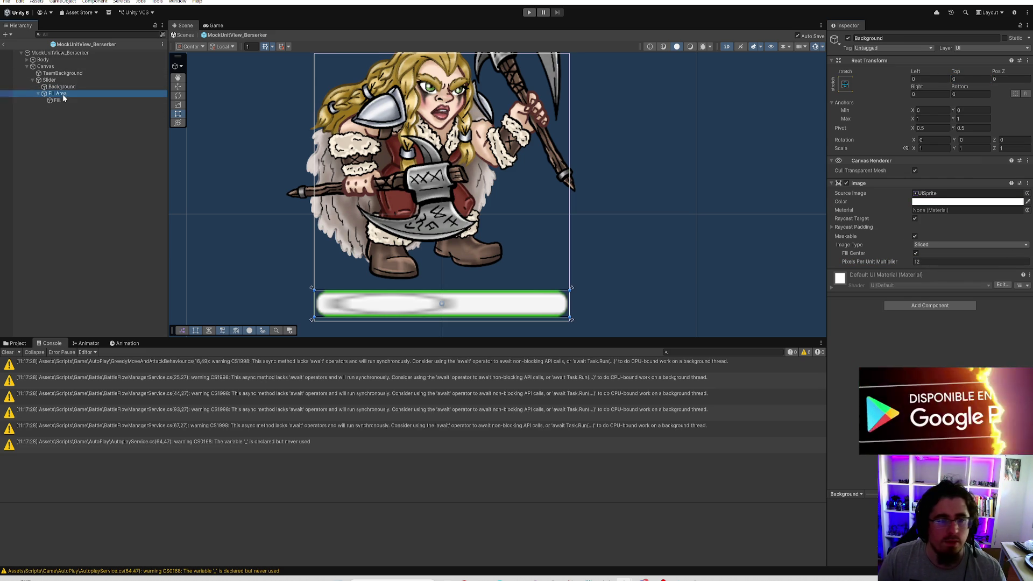
left_click(849, 38)
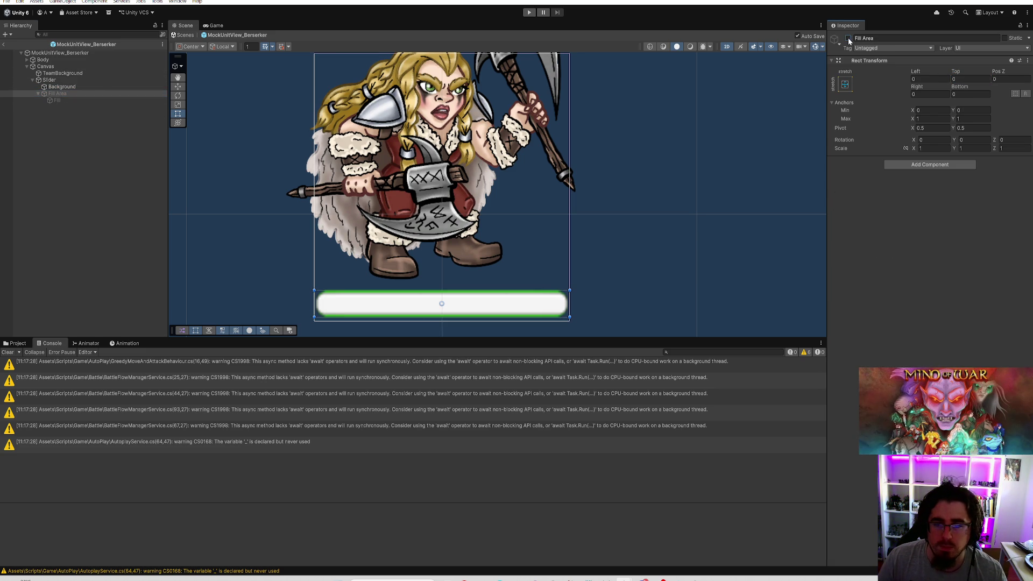
Set the Slider's Left and Right insets to 0.2
left_click(97, 80)
left_click(933, 79)
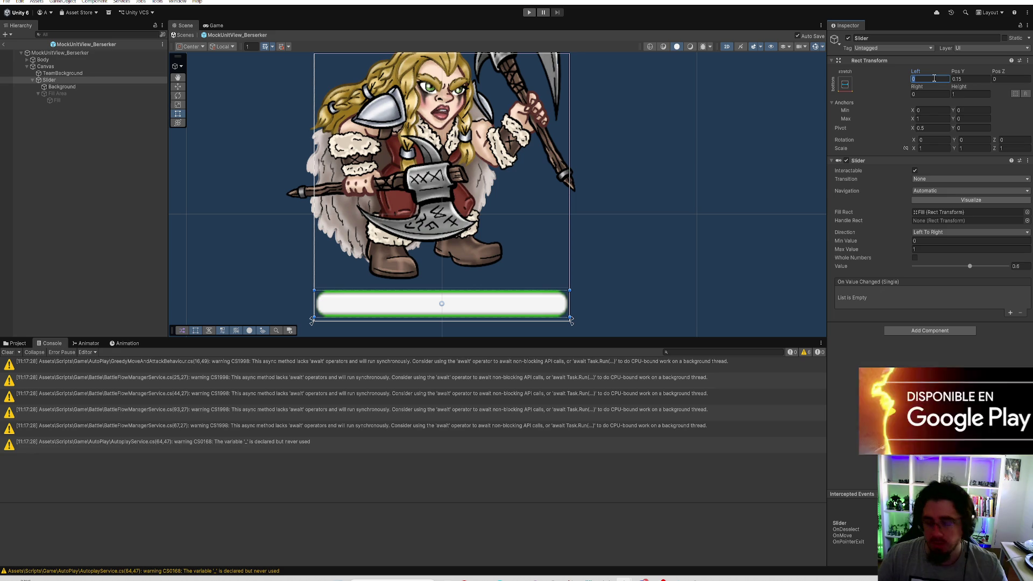
type(".1")
key("BackSpace")
type("2")
key("Tab")
key("Tab")
type("0.2")
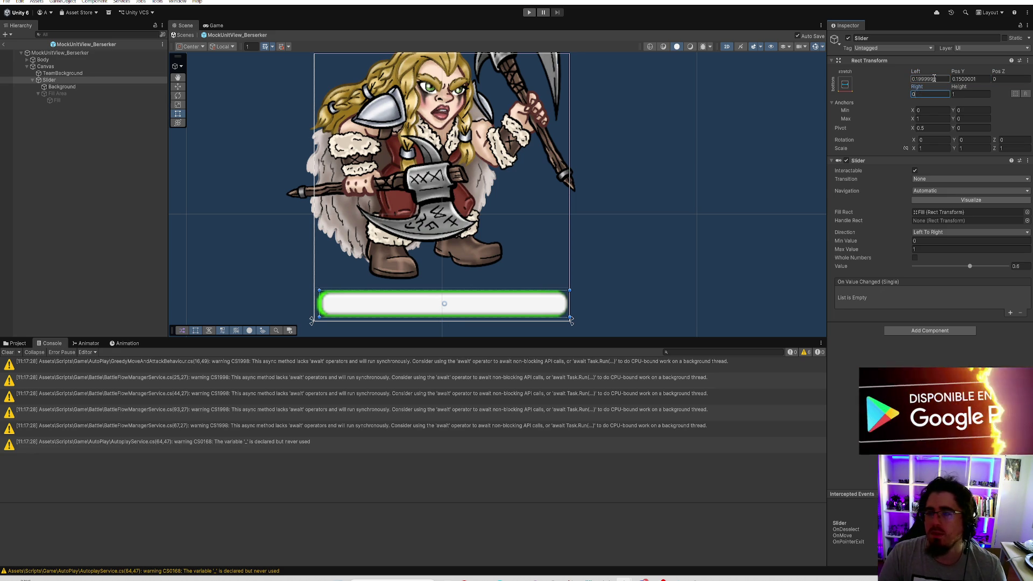
scroll(669, 171, "down", 3)
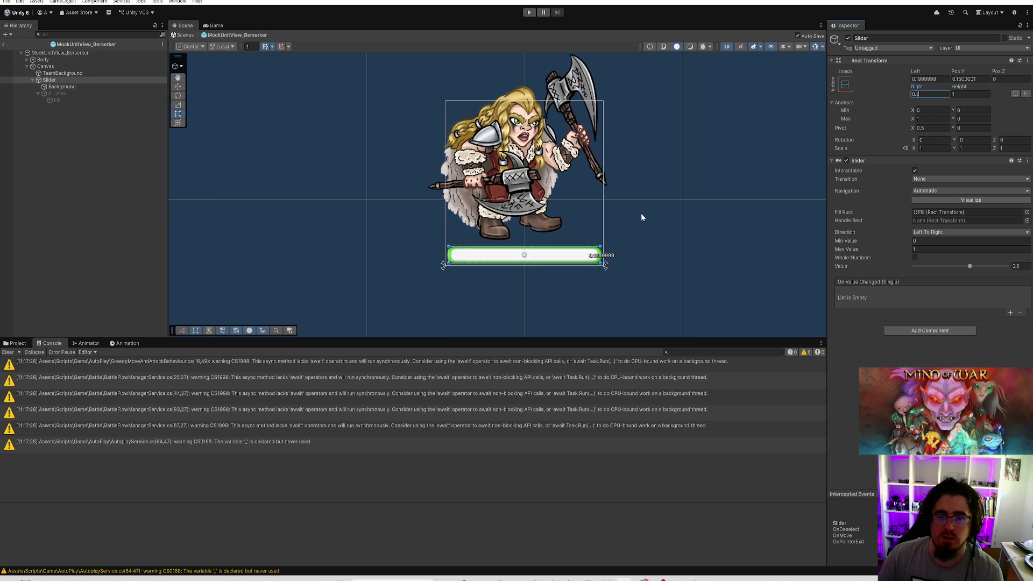
scroll(641, 217, "down", 2)
Preview the bar and widen the Slider's Left and Right insets to 0.3
left_click(666, 183)
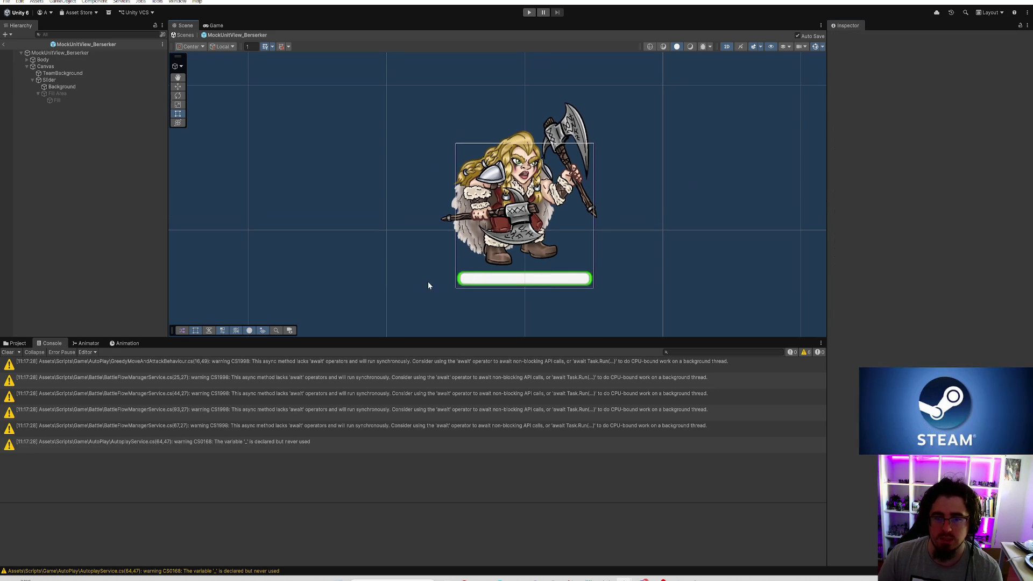
left_click(111, 82)
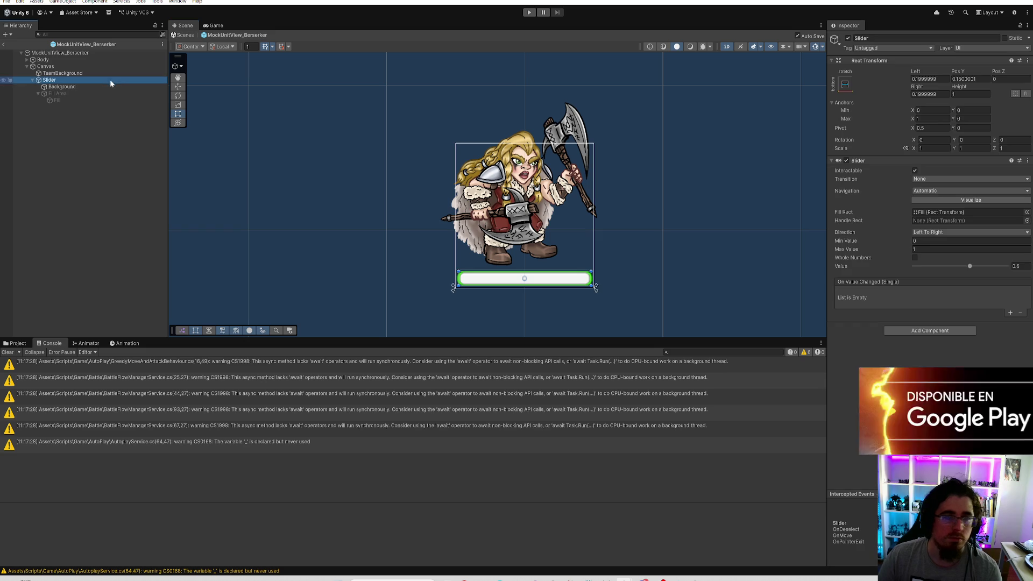
left_click(966, 79)
left_click(931, 79)
type("0.3")
key("Tab")
key("Tab")
key("Tab")
type("0.3")
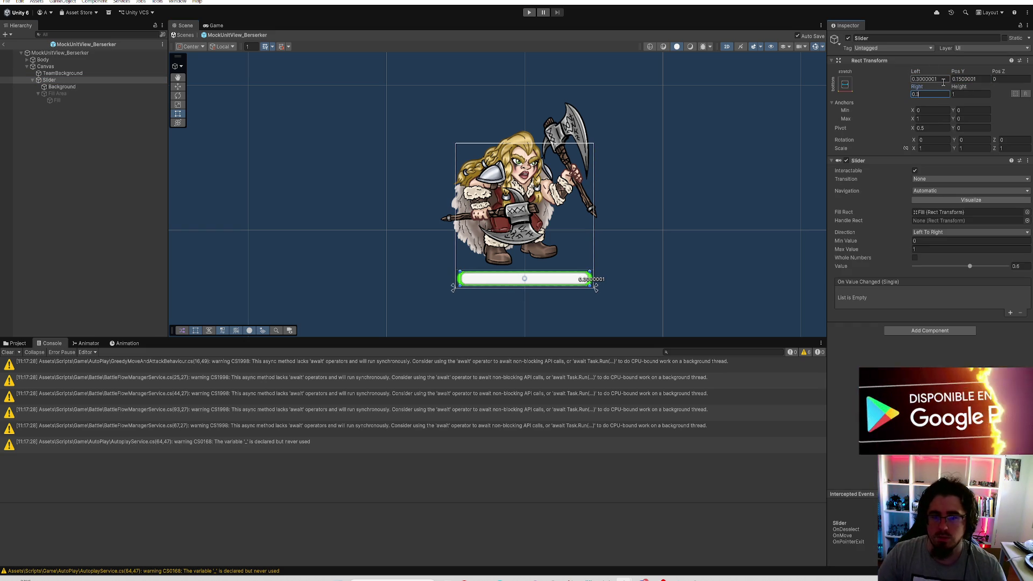
left_click(63, 73)
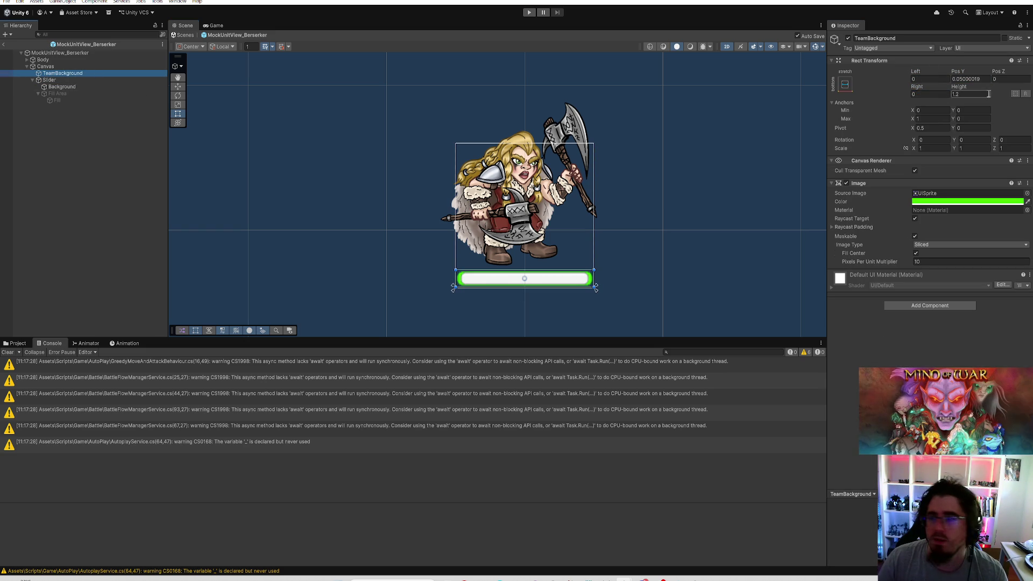
Set TeamBackground's height to 1.4 and Pos Y to 0
left_click(957, 94)
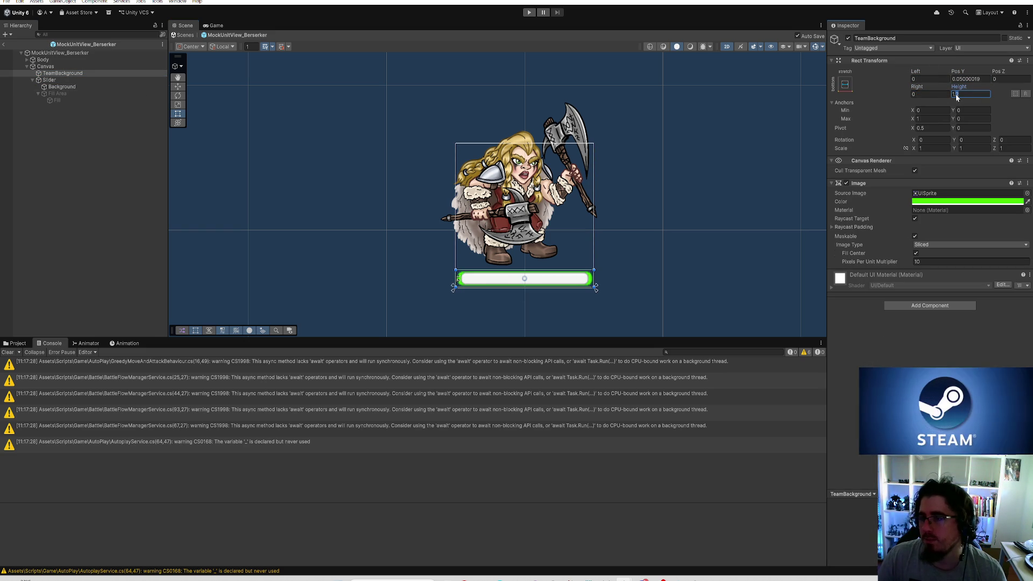
type("15")
left_click(986, 80)
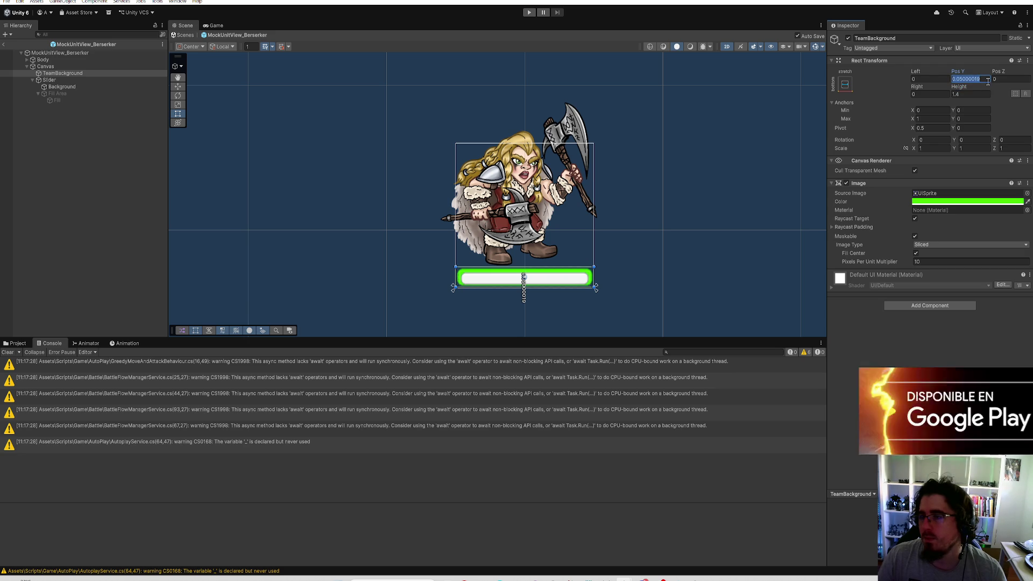
type("0.")
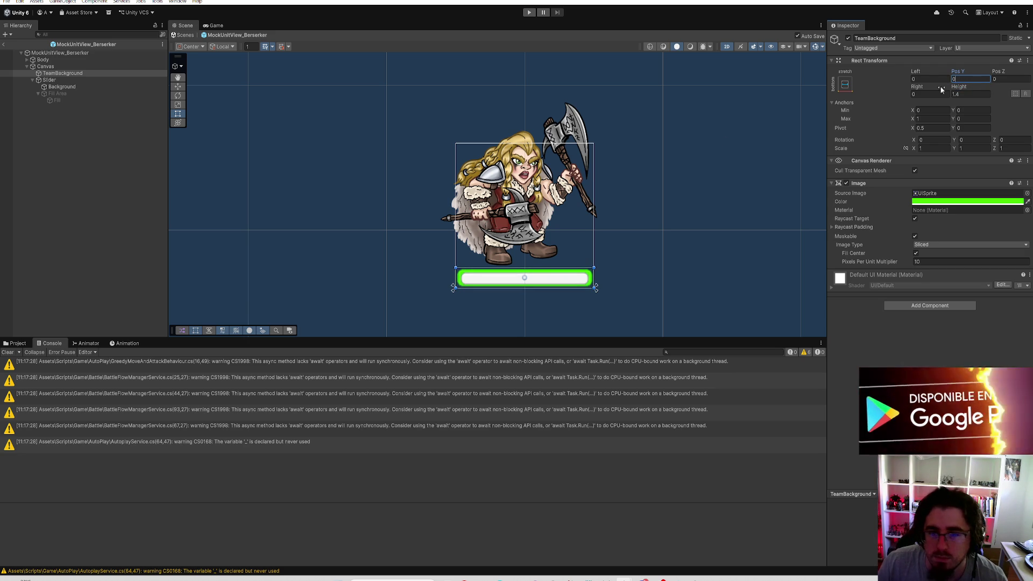
scroll(602, 216, "up", 2)
mouse_move(614, 230)
left_mouse_down()
mouse_move(688, 176)
mouse_move(648, 193)
left_mouse_up()
left_click(714, 214)
scroll(716, 148, "down", 2)
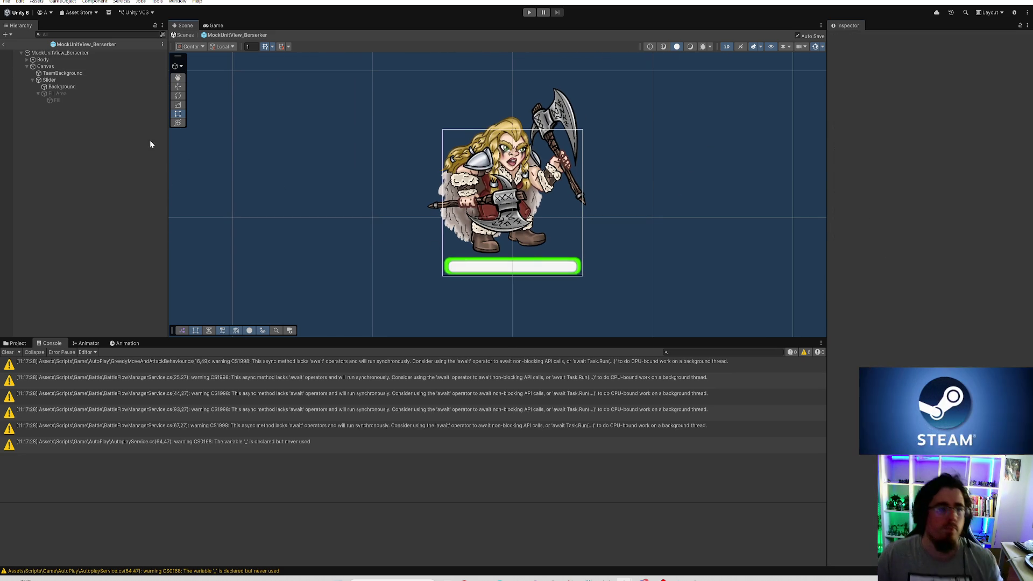
Give both Background and TeamBackground images a Pixels Per Unit Multiplier of 14
left_click(92, 86)
left_click(79, 73, "ctrl")
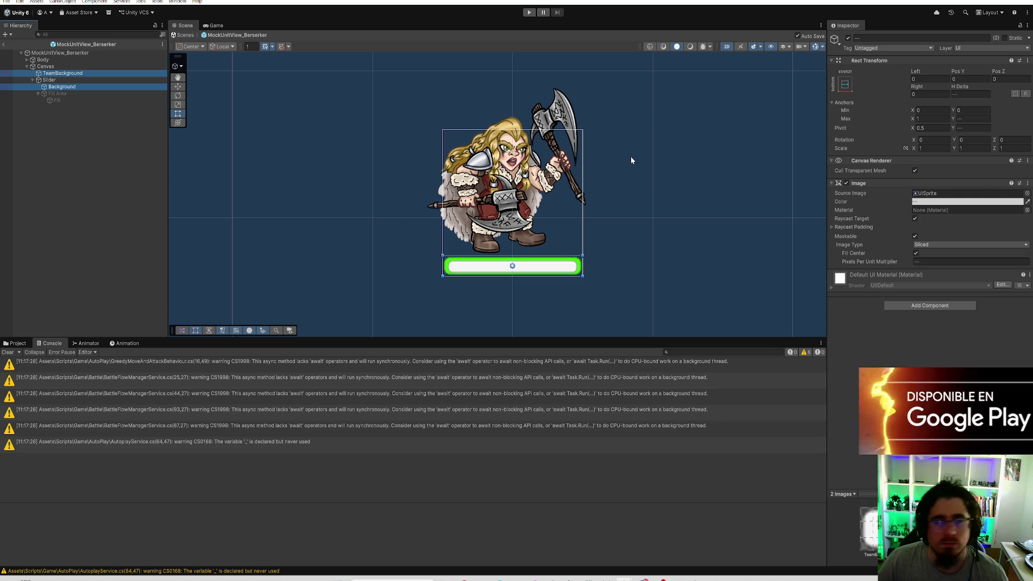
left_click(927, 261)
type("12")
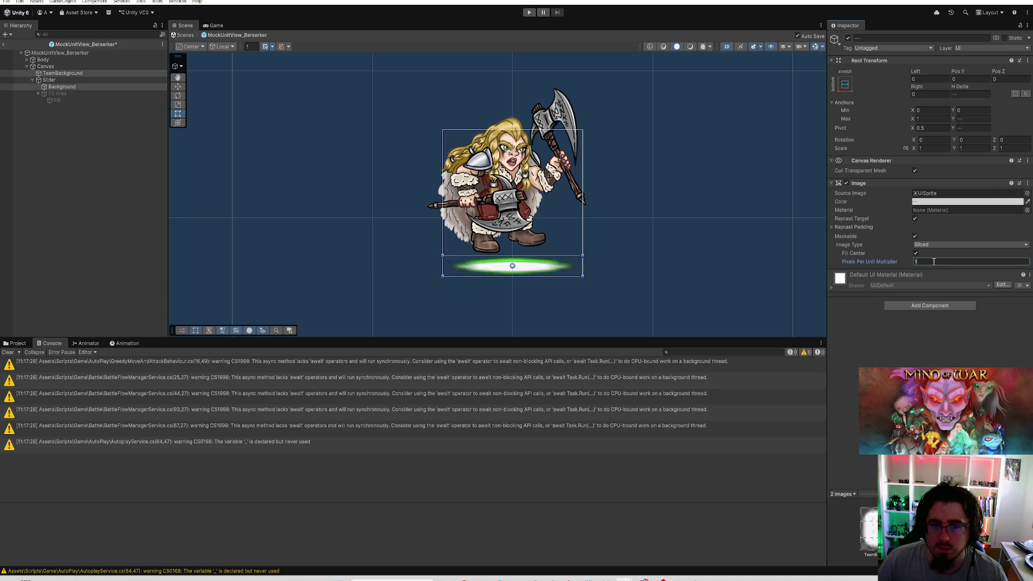
key("BackSpace")
type("4")
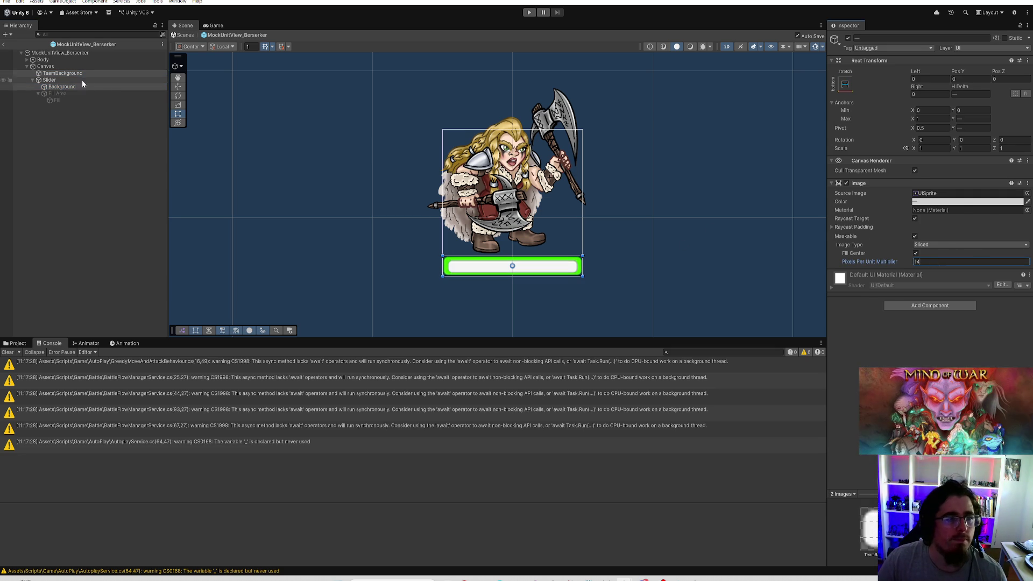
left_click(114, 80)
left_click(89, 92)
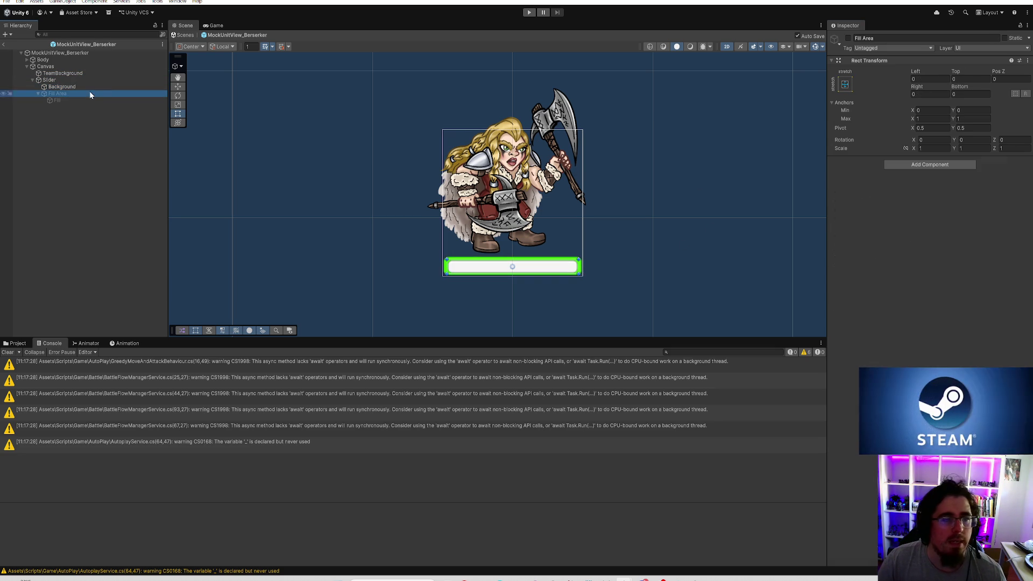
Re-enable the Fill Area and set the Fill's Pixels Per Unit Multiplier to 16
left_click(848, 38)
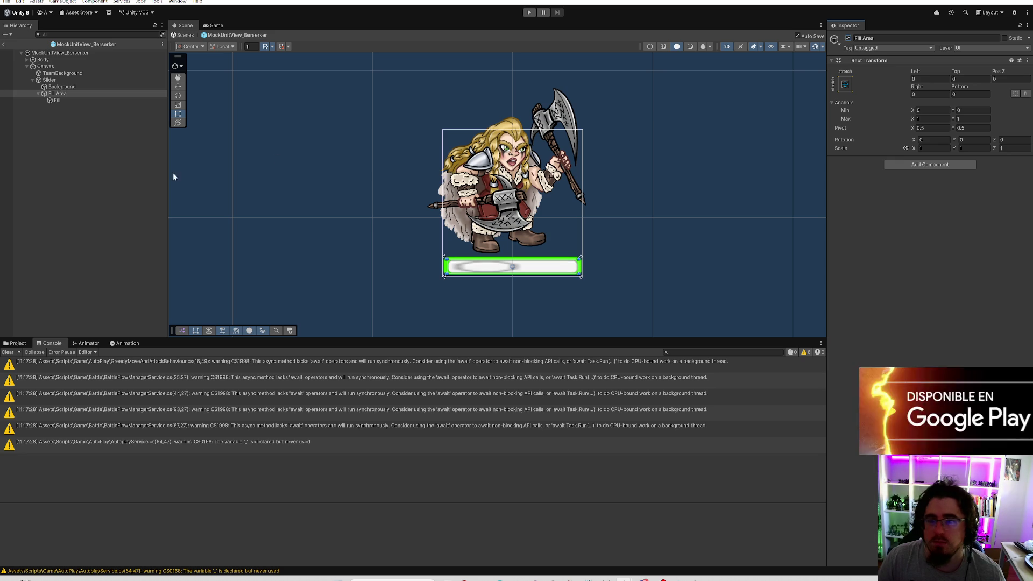
left_click(62, 101)
left_click(945, 270)
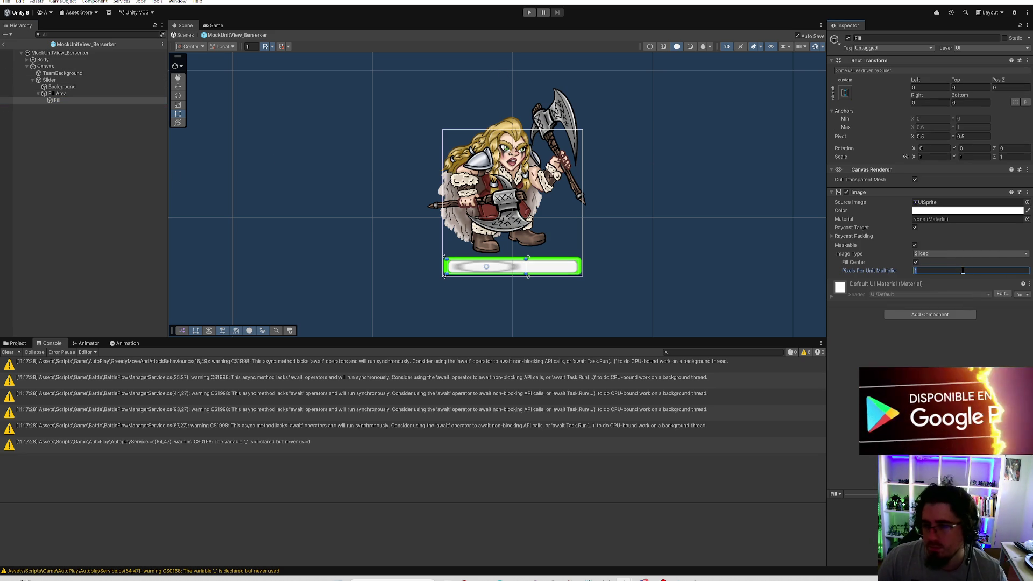
type("16")
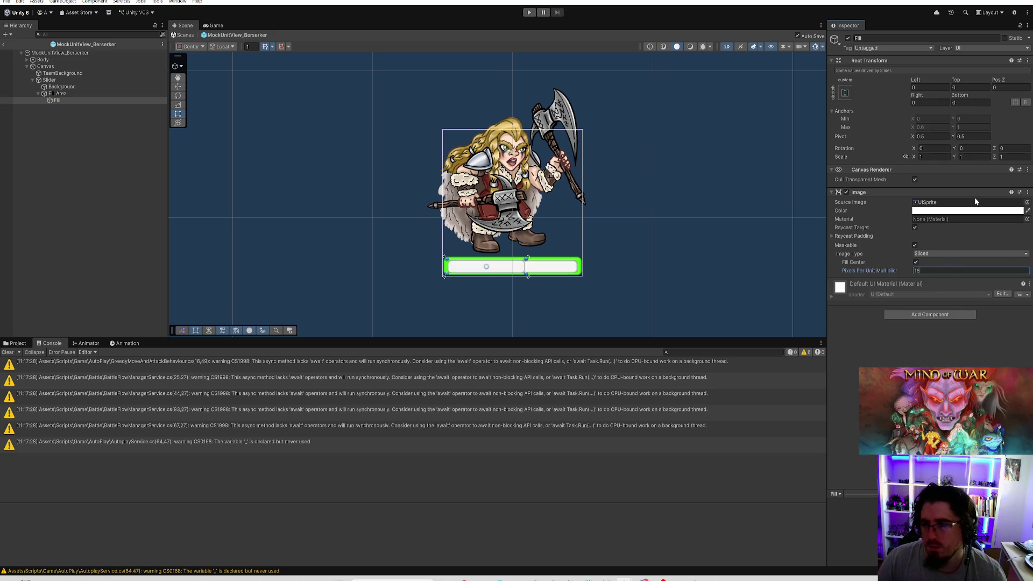
Colour the Fill image dark red
left_click(963, 210)
mouse_move(974, 269)
left_mouse_down()
mouse_move(997, 291)
mouse_move(972, 263)
mouse_move(978, 256)
mouse_move(1022, 272)
mouse_move(1018, 313)
mouse_move(1024, 273)
mouse_move(982, 259)
mouse_move(994, 278)
left_mouse_up()
left_click(1020, 260)
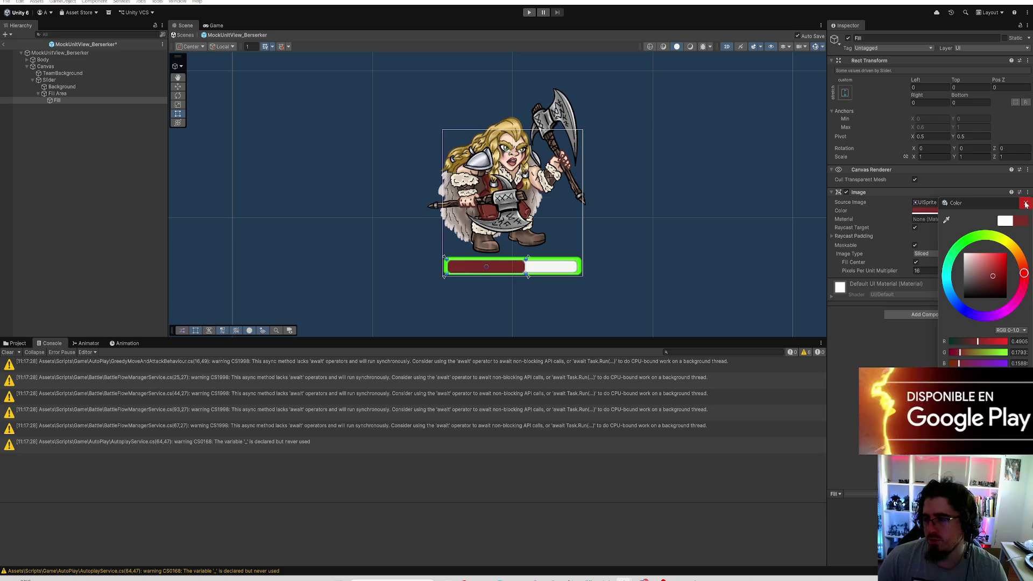
left_click(684, 193)
scroll(629, 231, "up", 1)
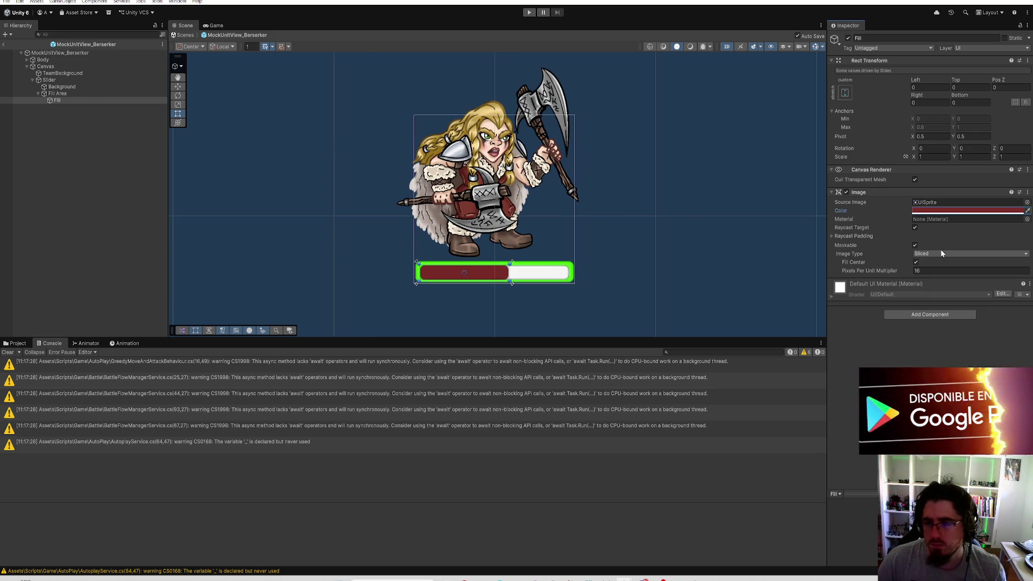
left_click(97, 94)
scroll(540, 205, "down", 1)
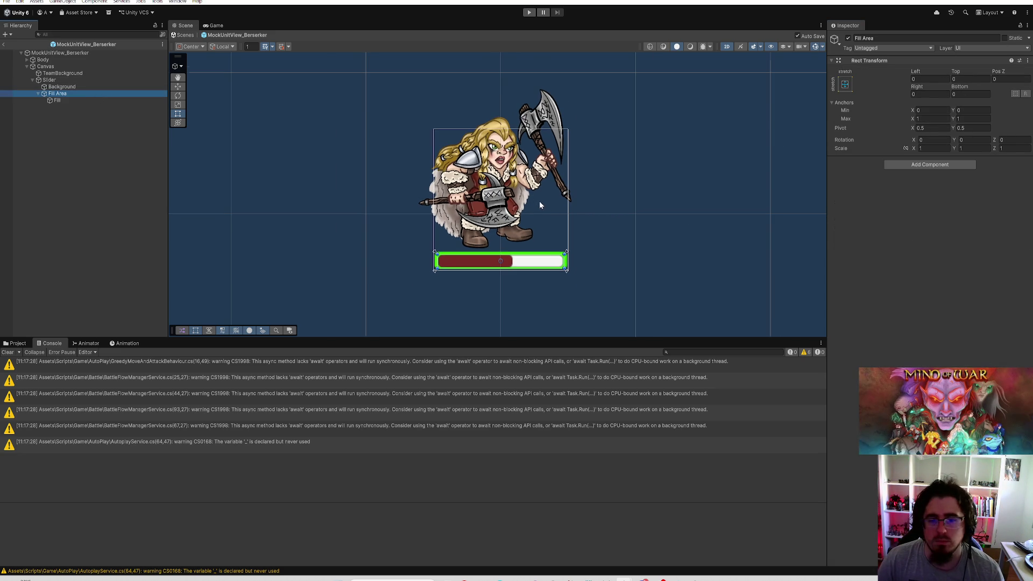
After a test drag of the slider value, set the Fill Area's Pivot X to 0
left_click(50, 80)
mouse_move(969, 265)
left_mouse_down()
mouse_move(917, 283)
mouse_move(1020, 283)
left_mouse_up()
left_click(95, 93)
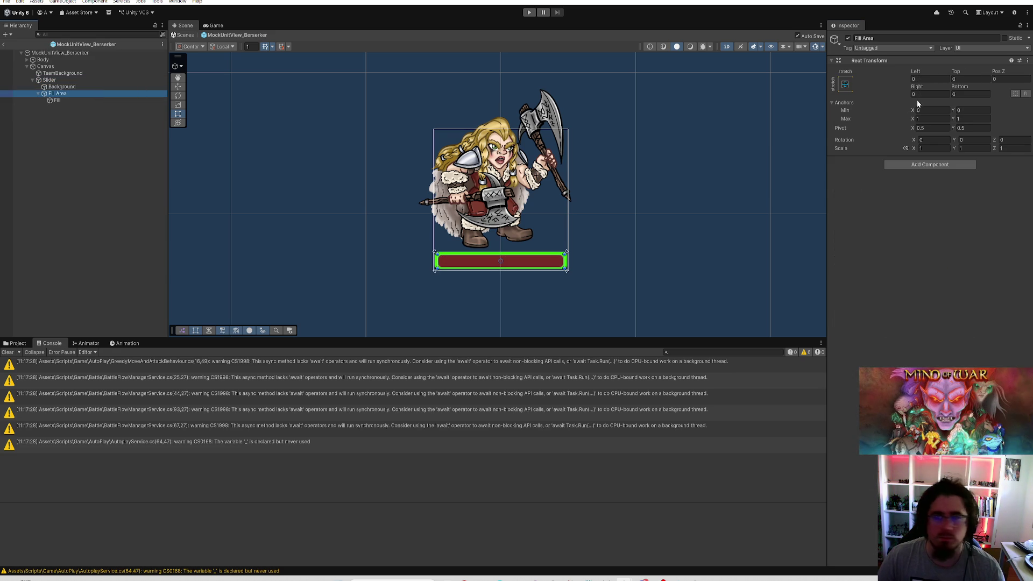
left_click(932, 128)
type("0")
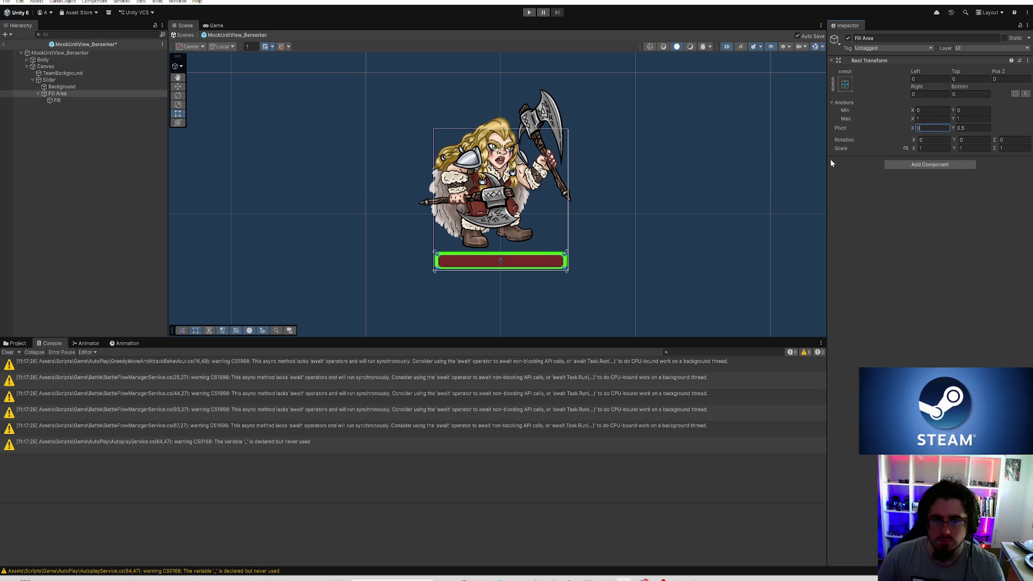
Set the health Slider's Value to 0.6 so the red fill covers 60%
left_click(88, 79)
mouse_move(1009, 266)
left_mouse_down()
mouse_move(932, 279)
mouse_move(1005, 279)
left_mouse_up()
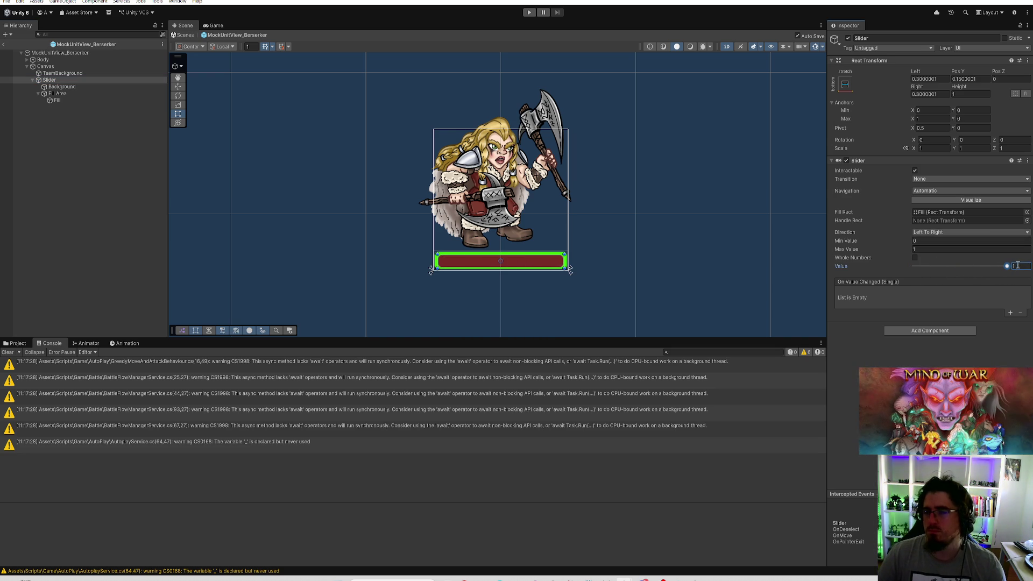
type("0.6")
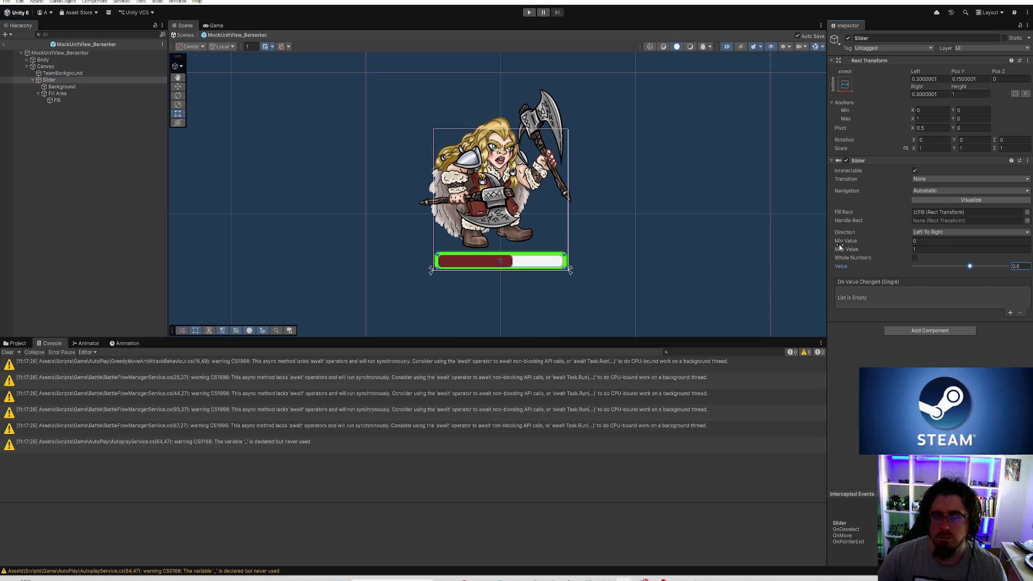
left_click(70, 52)
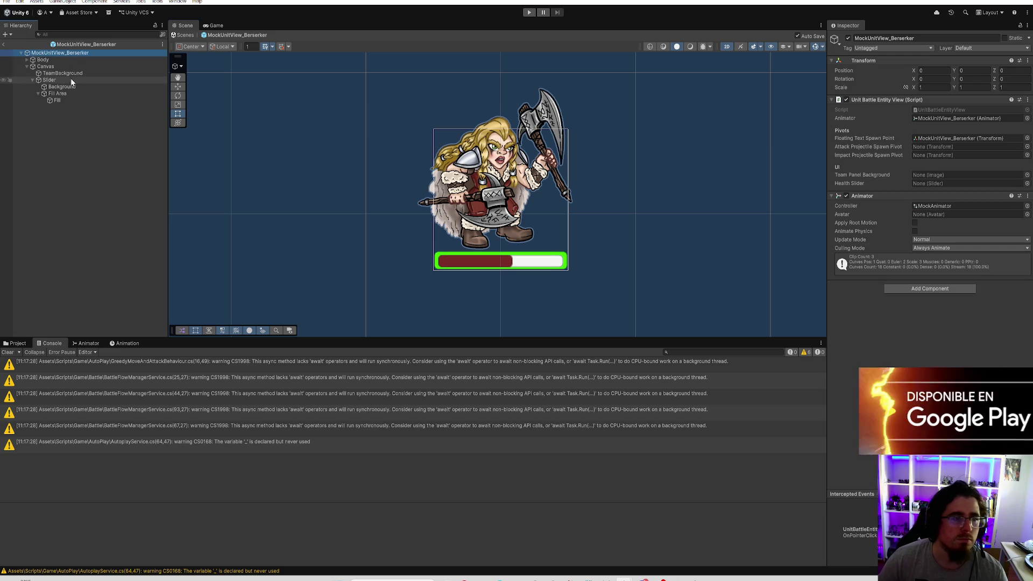
Assign Slider to Health Slider and TeamBackground to Team Panel Background on the Berserker view
mouse_move(70, 81)
left_mouse_down()
mouse_move(925, 184)
mouse_move(936, 166)
mouse_move(930, 186)
left_mouse_up()
left_click_drag(51, 79, 975, 180)
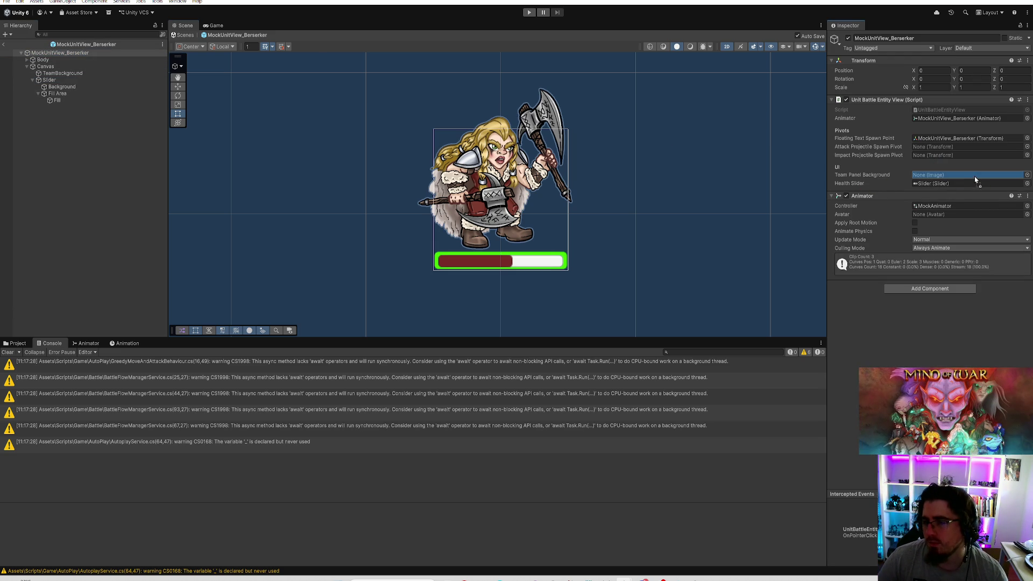
left_click(18, 343)
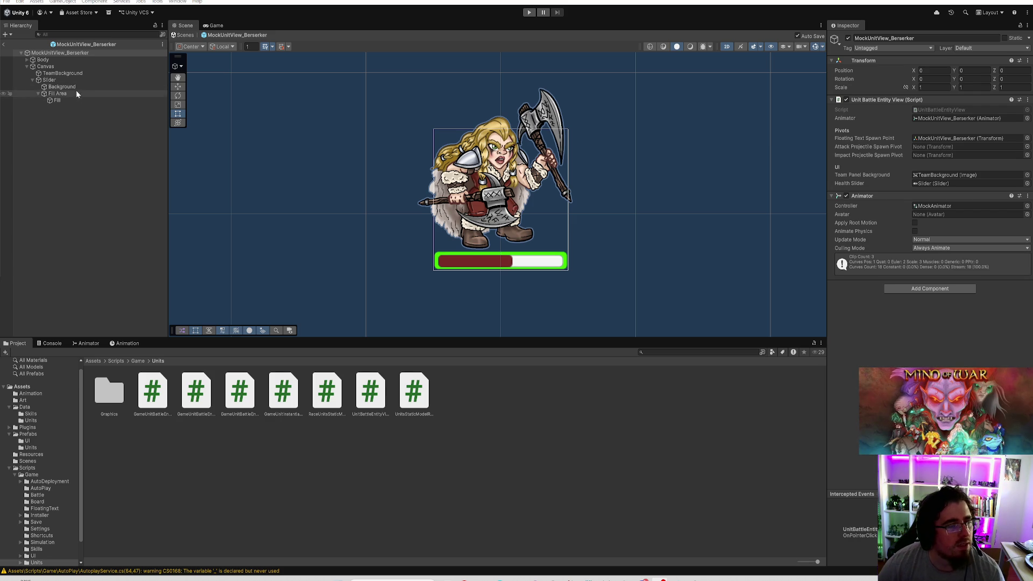
left_click(82, 79)
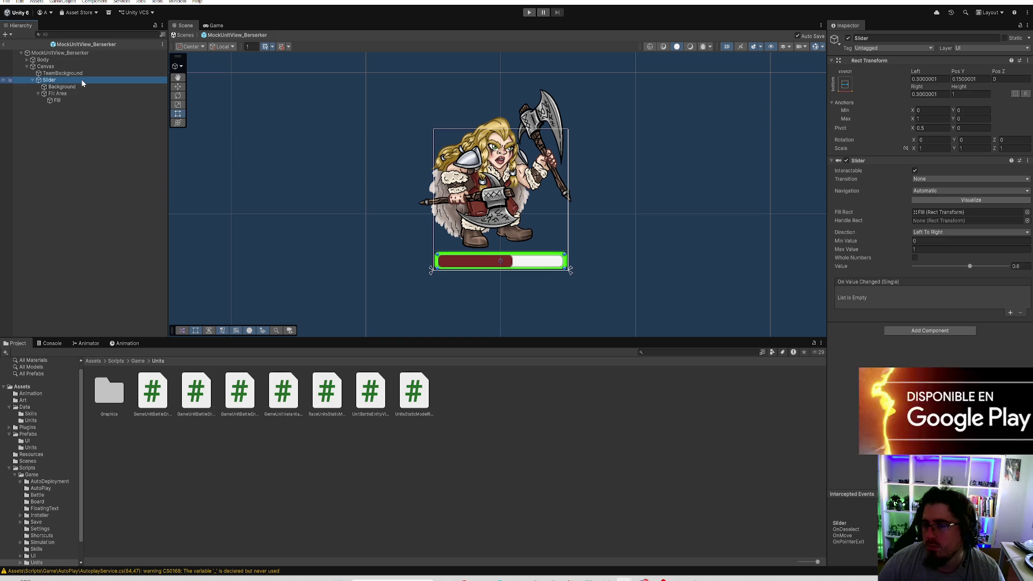
Review the health bar's child objects, then uncheck the Slider's Interactable option
left_click(85, 87)
left_click(85, 93)
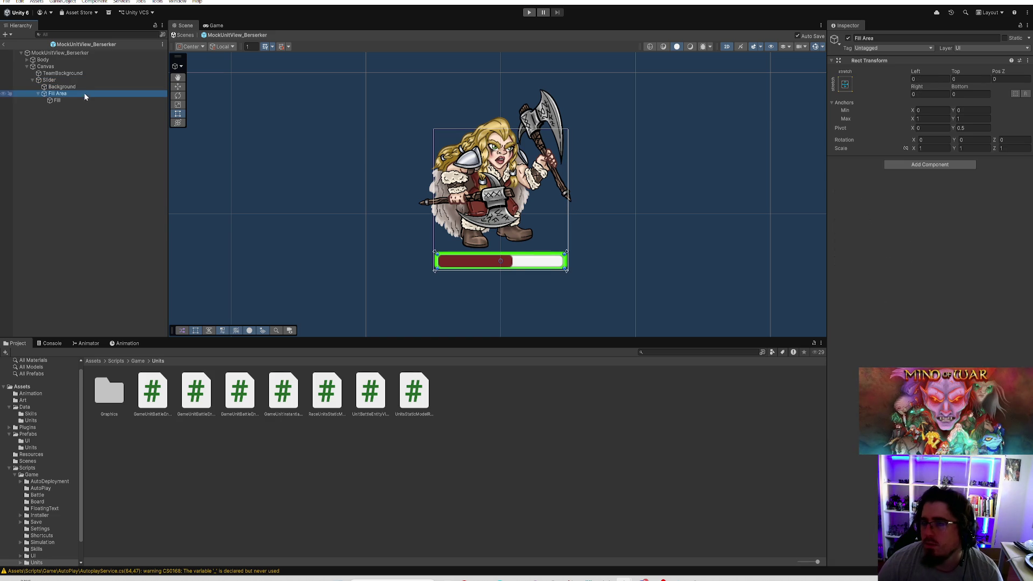
left_click(83, 100)
left_click(85, 73)
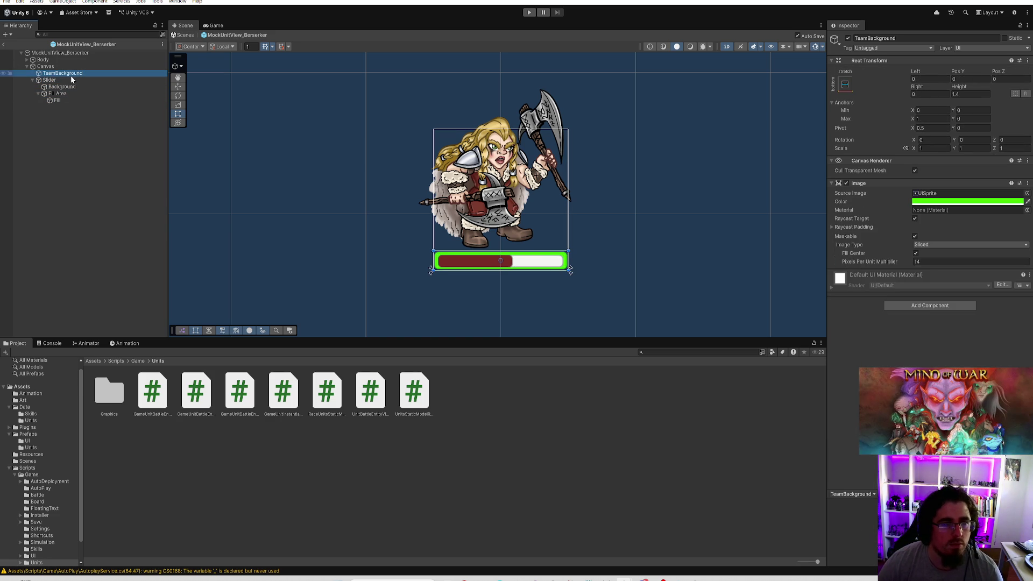
left_click(70, 79)
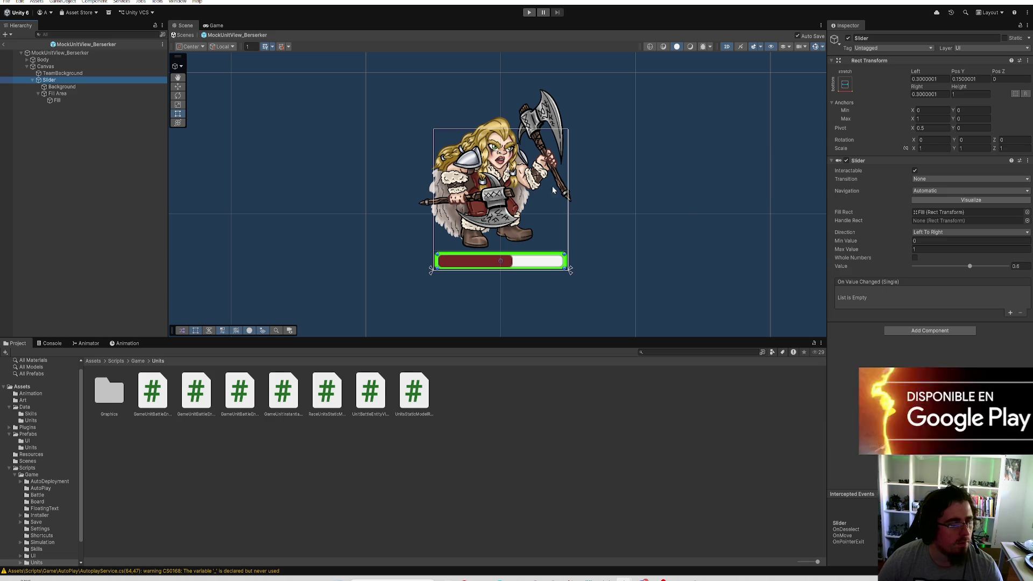
left_click(78, 94)
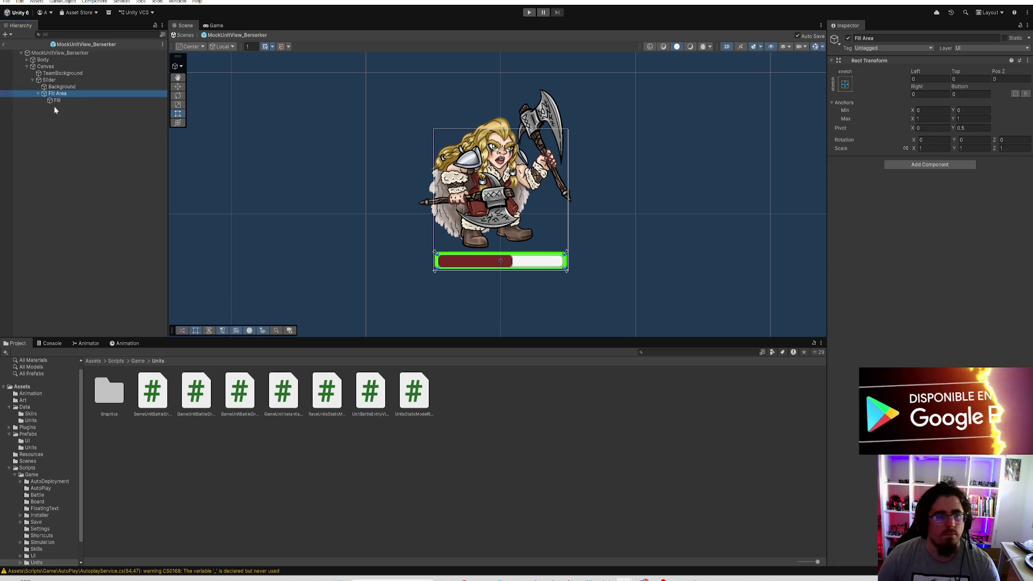
left_click(73, 80)
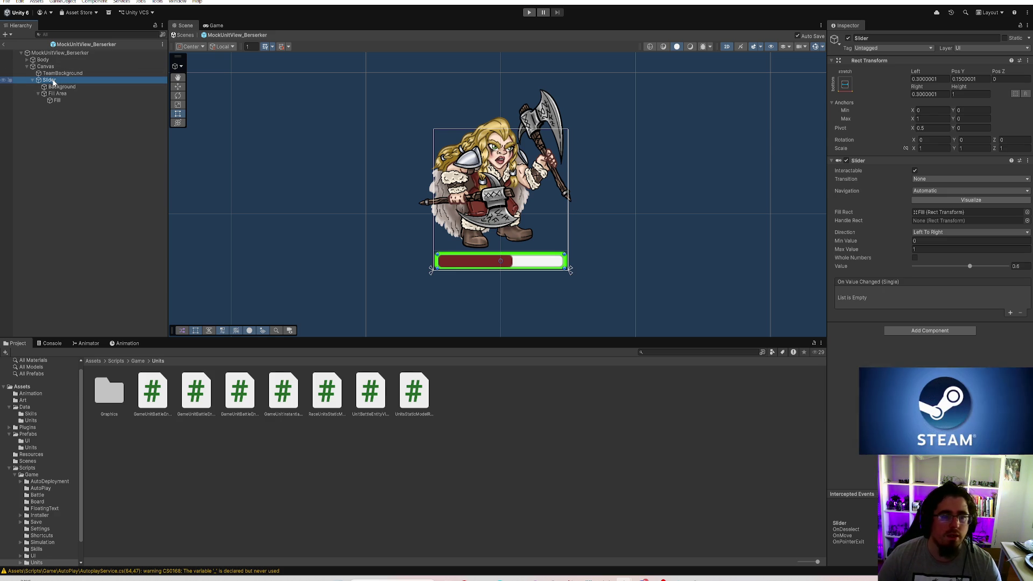
left_click(914, 171)
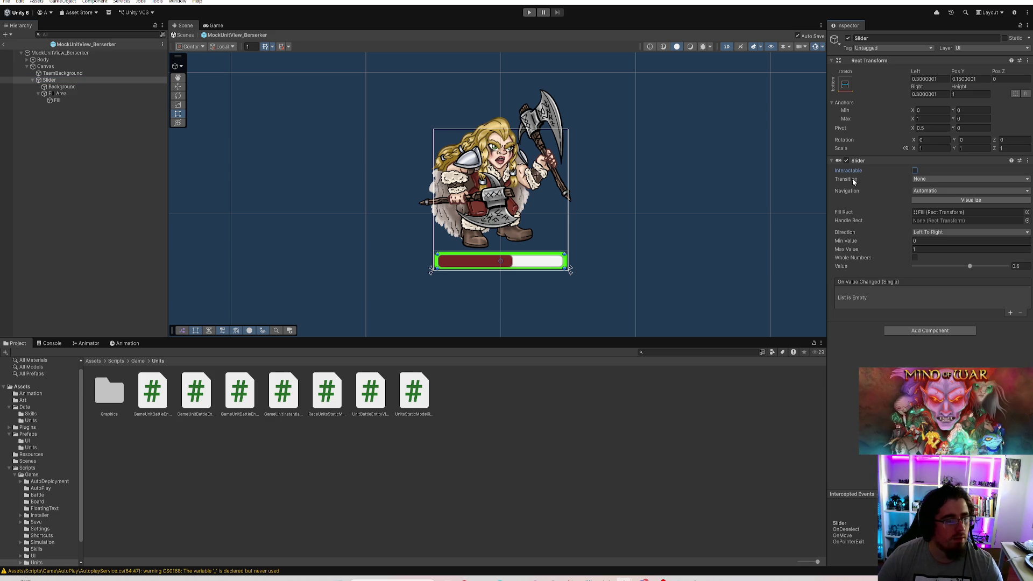
scroll(585, 244, "up", 5)
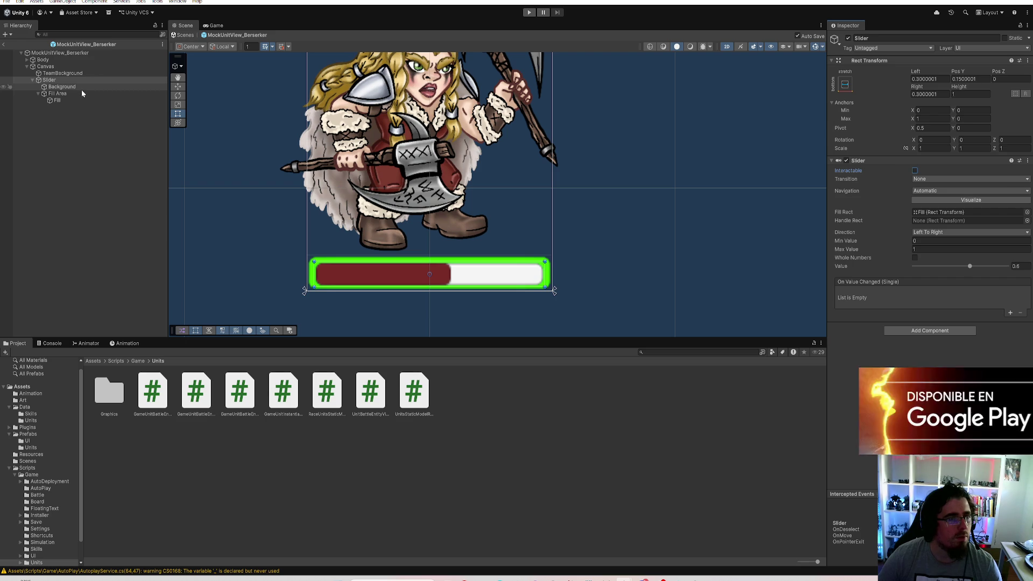
Test the health bar by dragging the Slider value down, then set it to 1
key("Down")
key("Down")
key("Down")
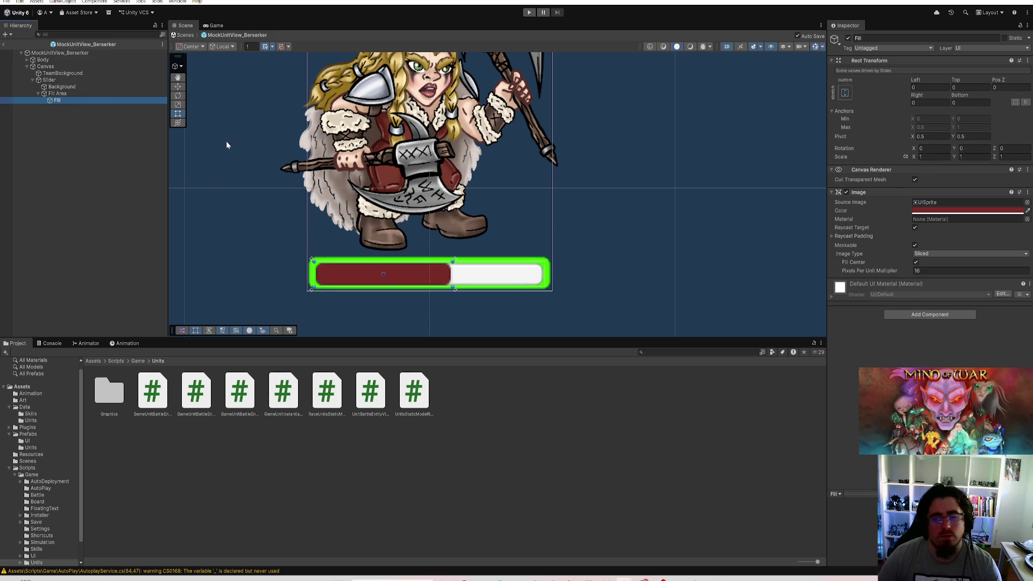
left_click(73, 81)
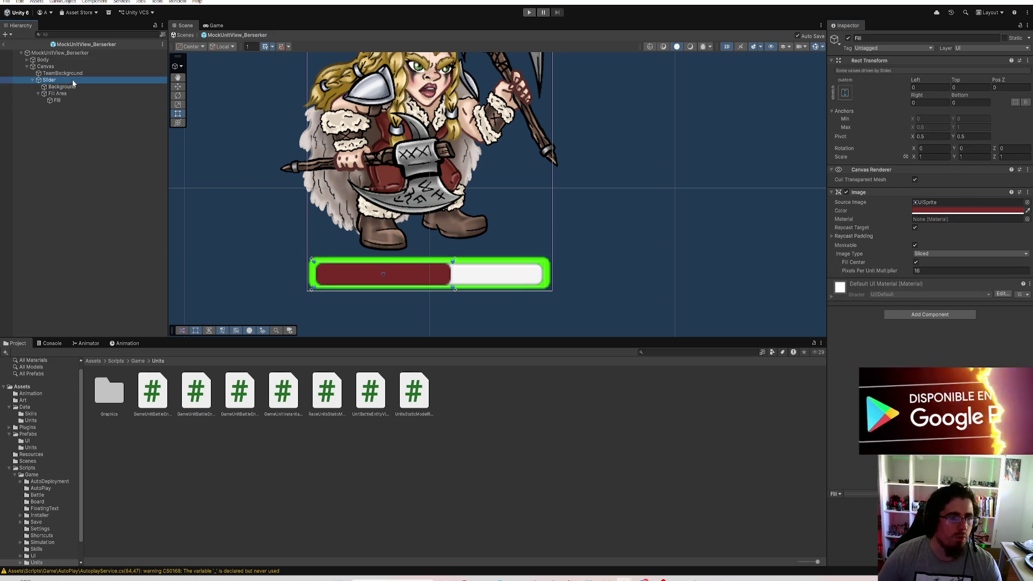
left_click_drag(970, 266, 913, 267)
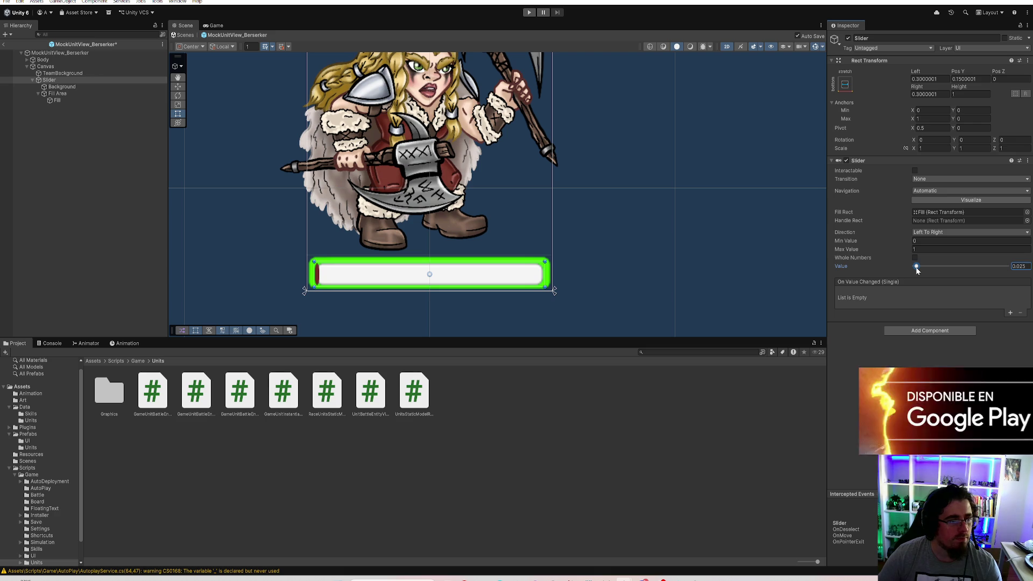
left_click_drag(917, 270, 917, 271)
type("1")
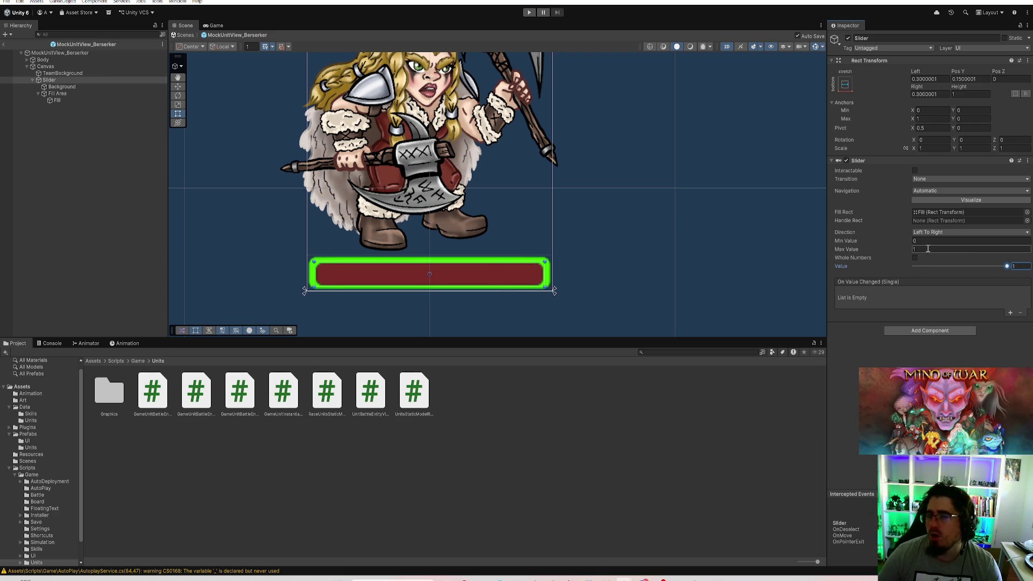
Make the Fill image a Filled type with Horizontal fill method
left_click(80, 94)
left_click(80, 101)
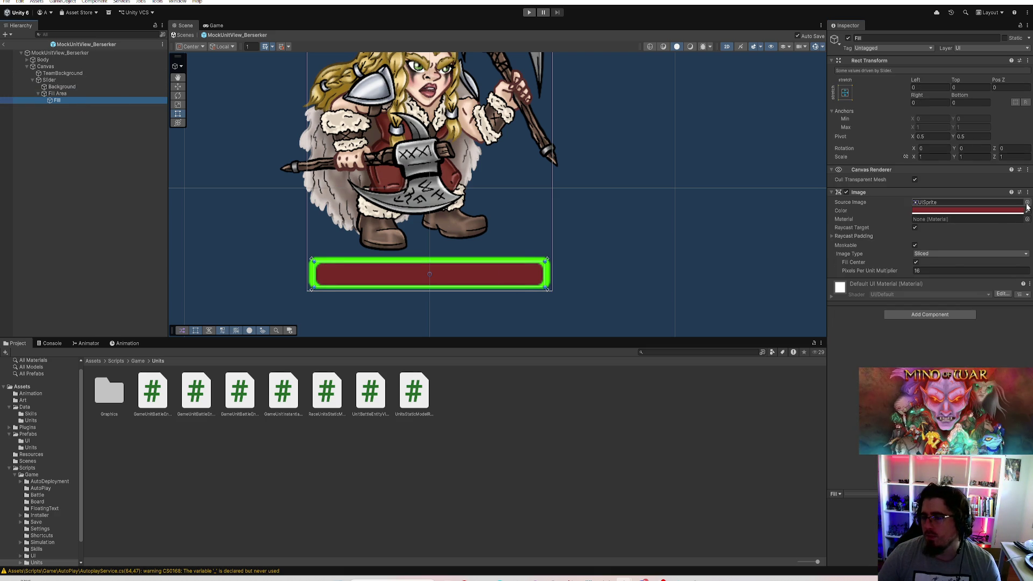
left_click(968, 254)
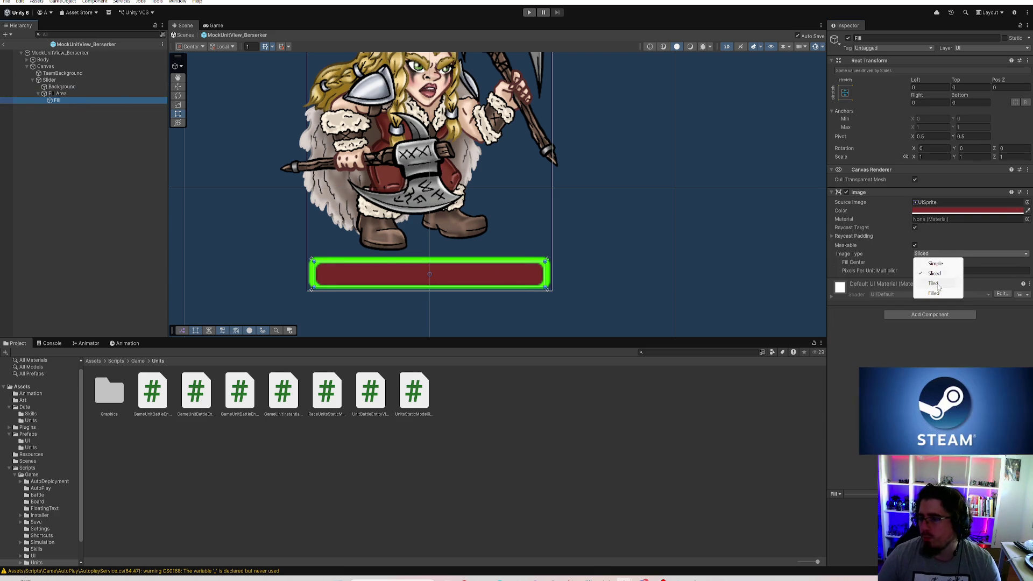
left_click(926, 271)
left_click(926, 263)
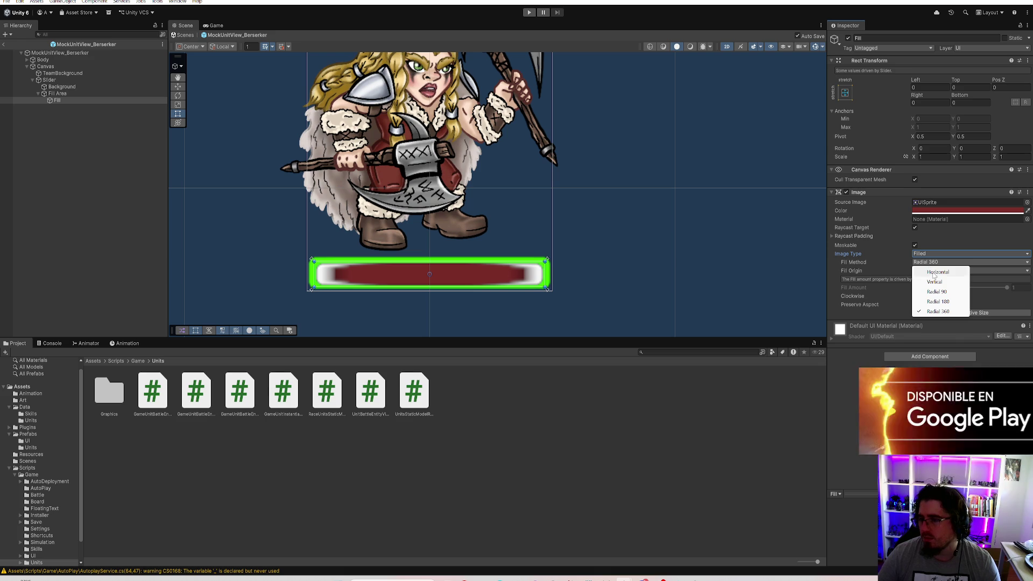
left_click(933, 271)
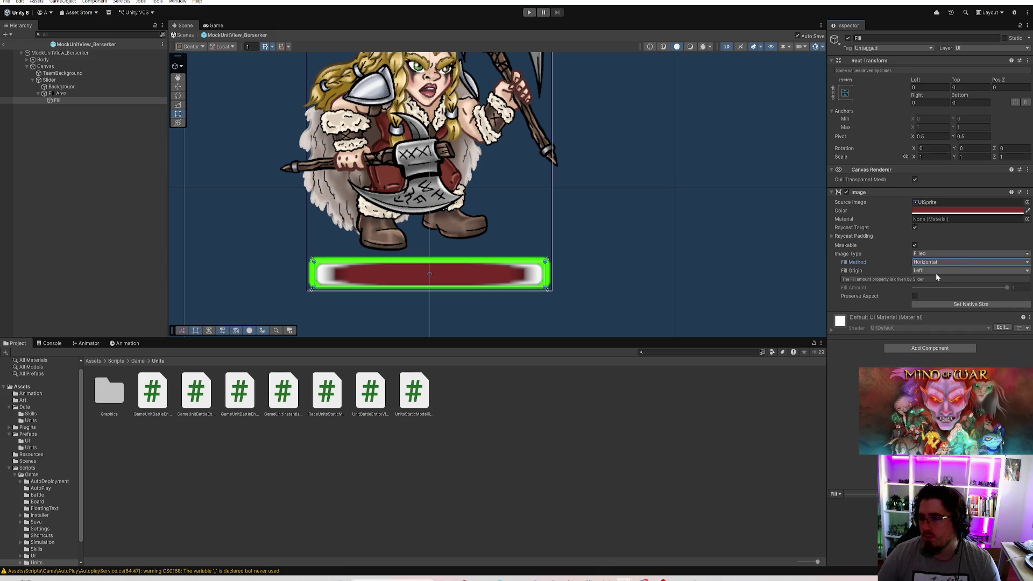
key("Tab")
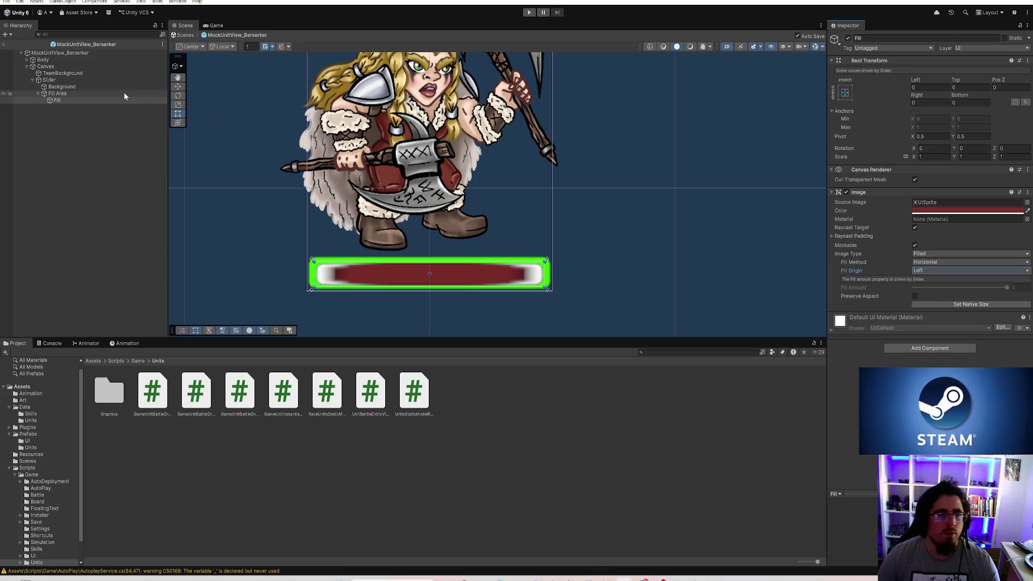
Retest the slider value and bring up the Fill image's Source Image sprite choices
left_click(83, 81)
mouse_move(992, 265)
left_mouse_down()
mouse_move(924, 270)
mouse_move(1009, 266)
left_mouse_up()
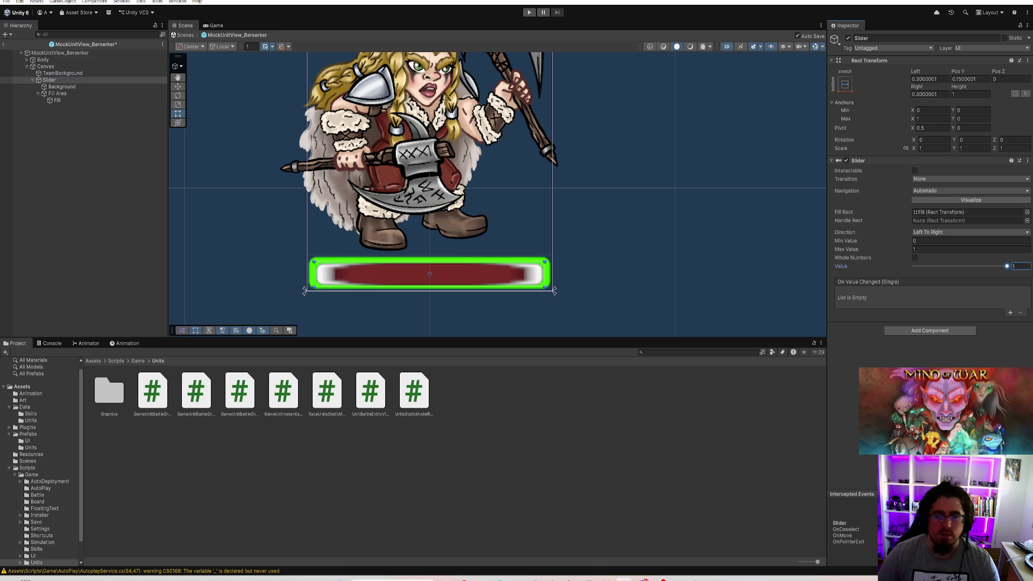
left_click(108, 100)
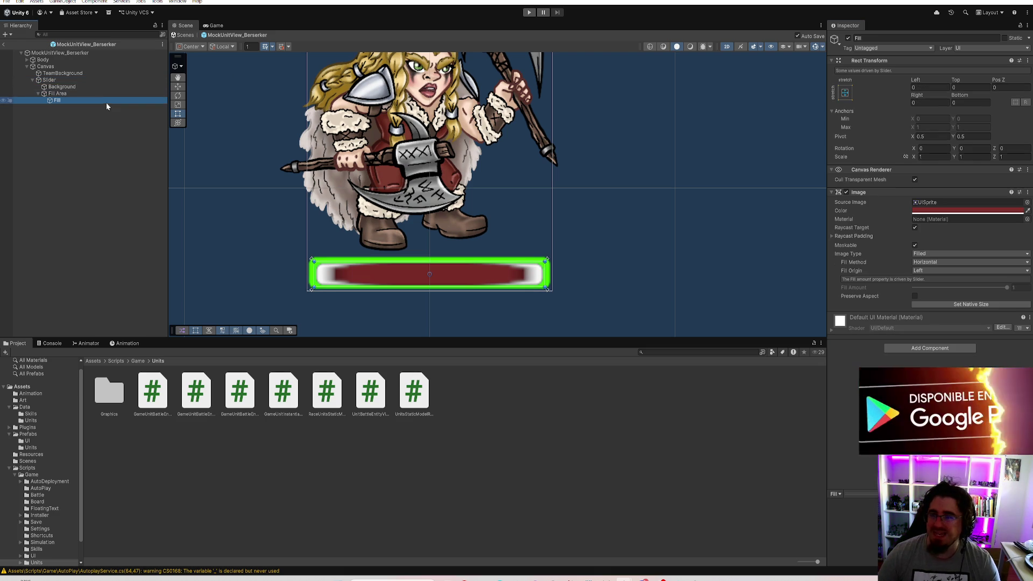
left_click(1026, 202)
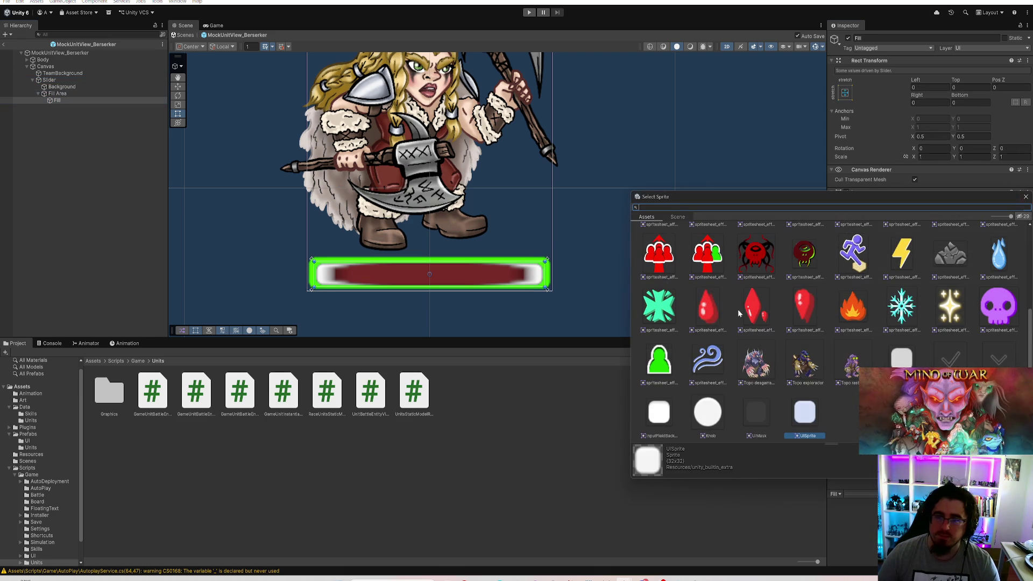
Assign the Background sprite as the Fill image's Source Image
left_click(902, 359)
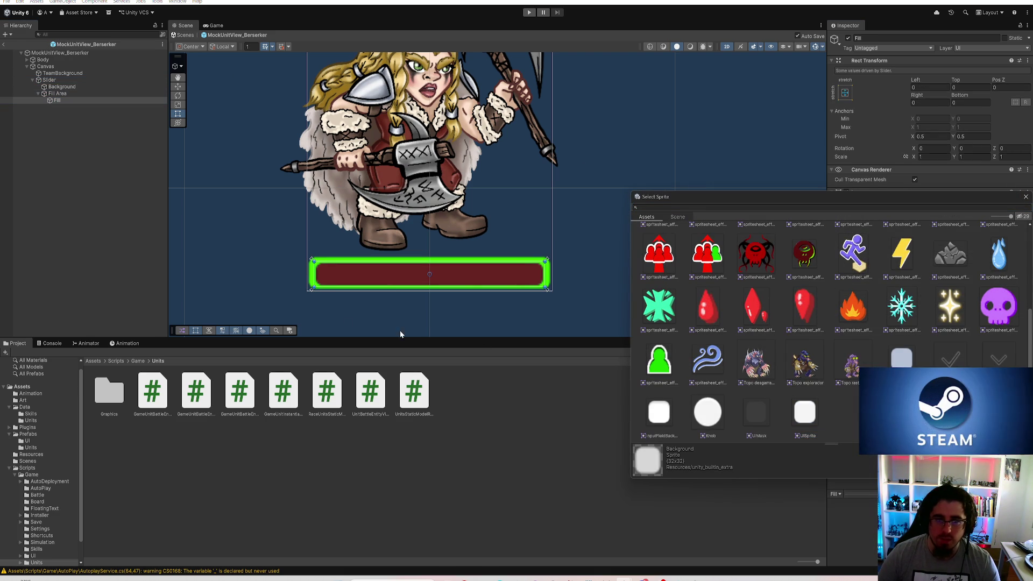
double_click(902, 360)
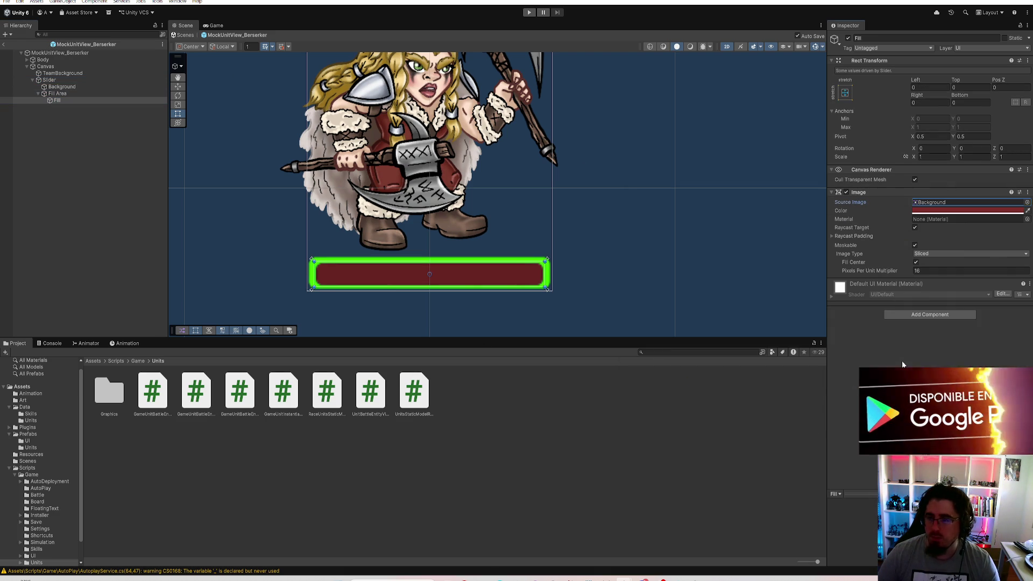
left_click(58, 93)
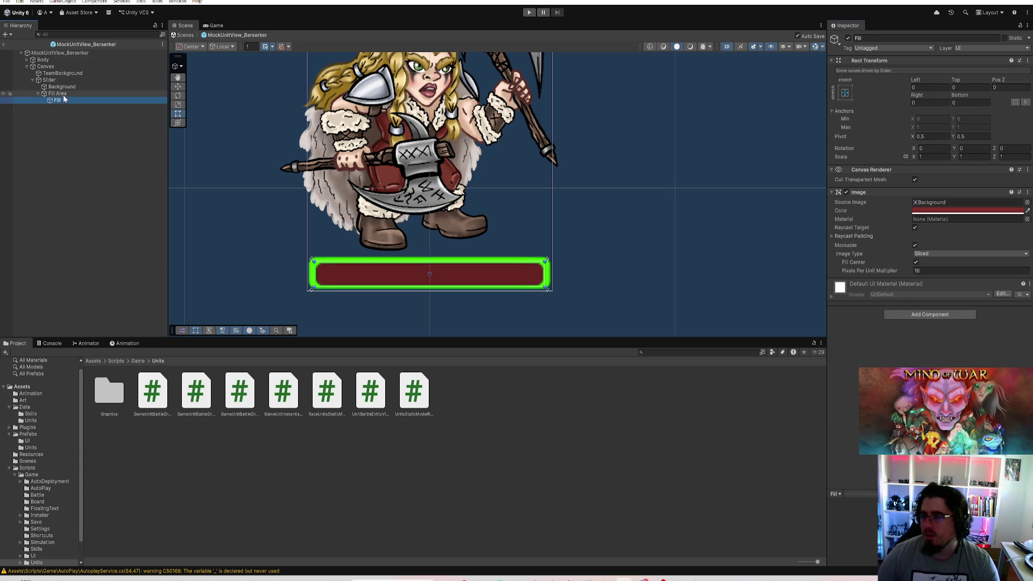
left_click(64, 100)
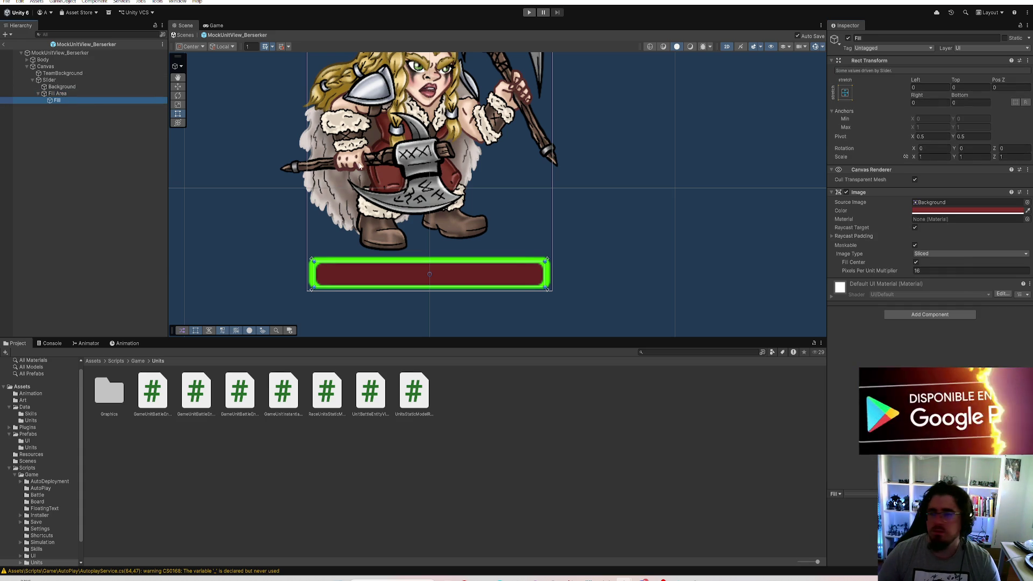
Try Filled with Preserve Aspect toggled, lower the slider to about 0.72, and save the scene
left_click(952, 253)
left_click(951, 291)
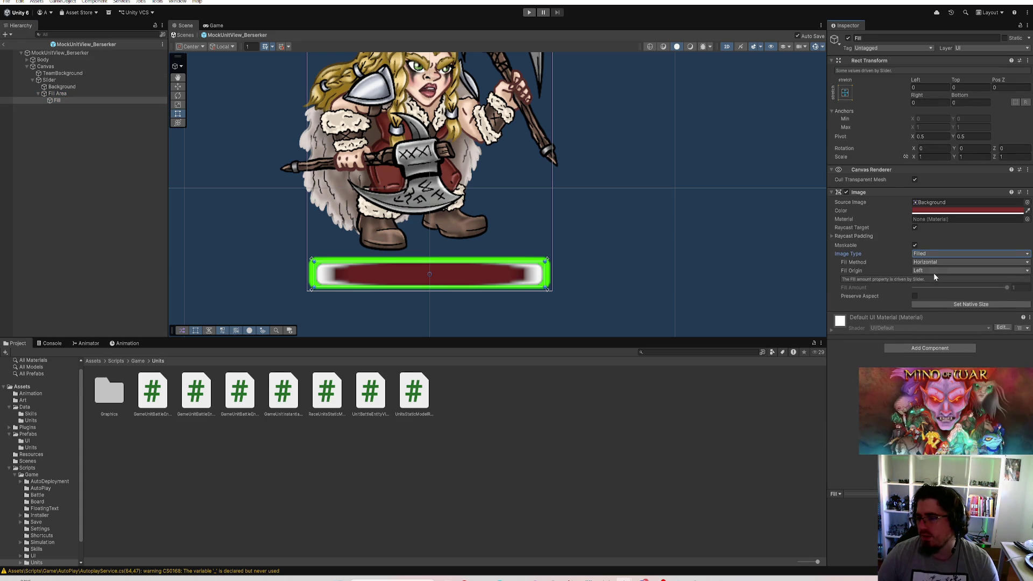
left_click(915, 296)
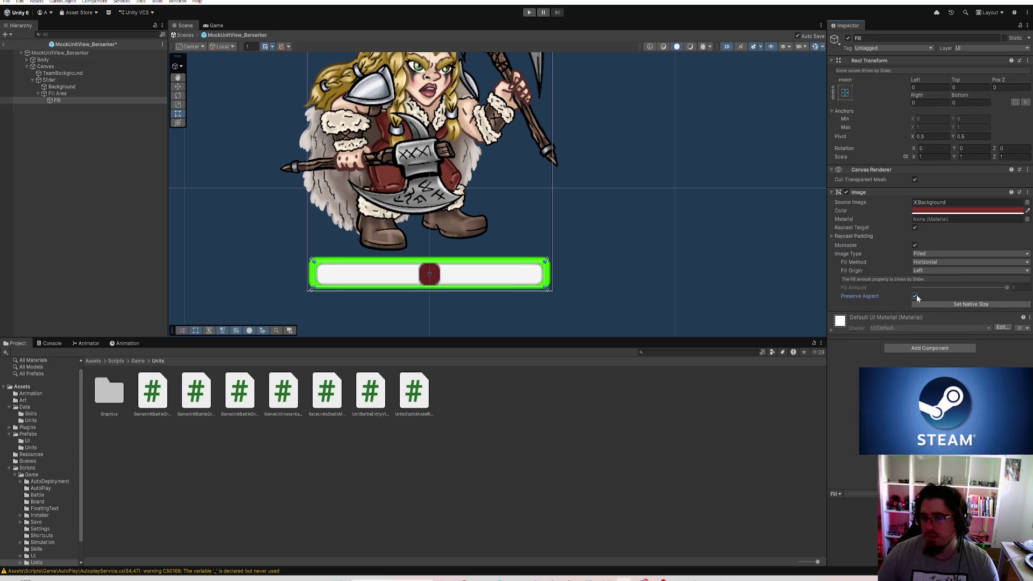
left_click(915, 296)
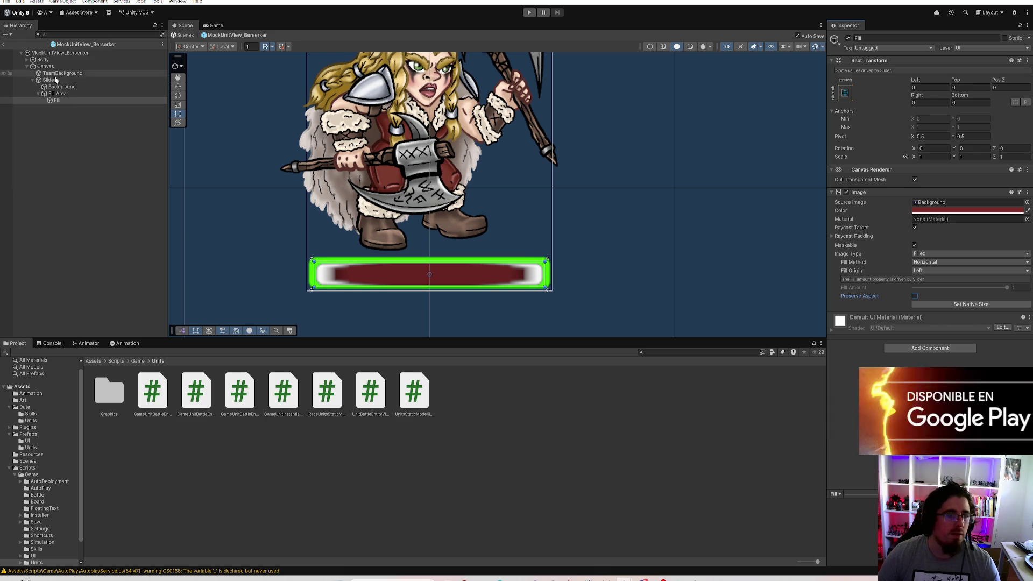
left_click(49, 80)
mouse_move(988, 267)
left_mouse_down()
mouse_move(913, 268)
mouse_move(1007, 267)
left_mouse_up()
key("ctrl+s")
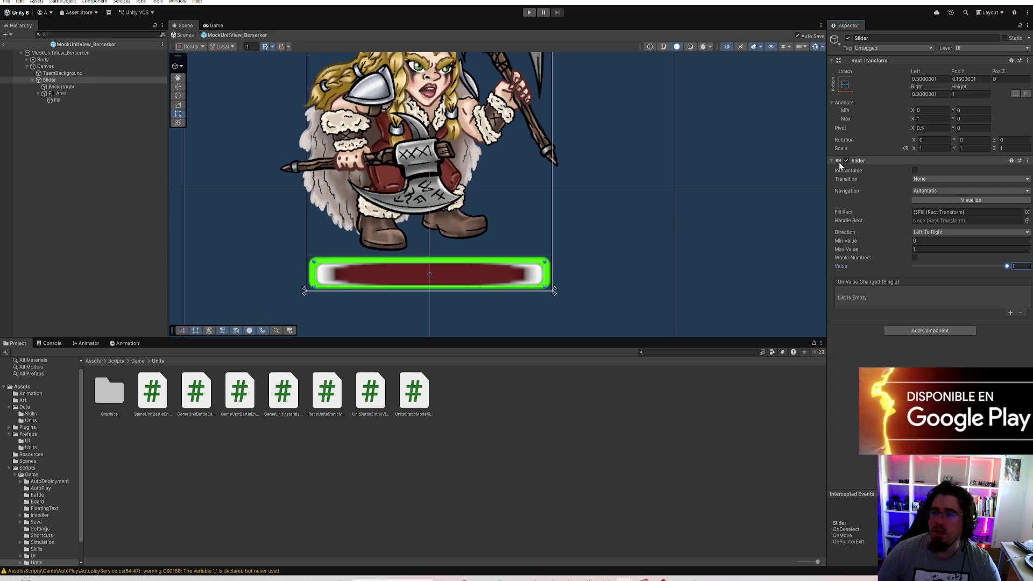
Set the Fill image's Image Type back to Sliced
left_click(69, 88)
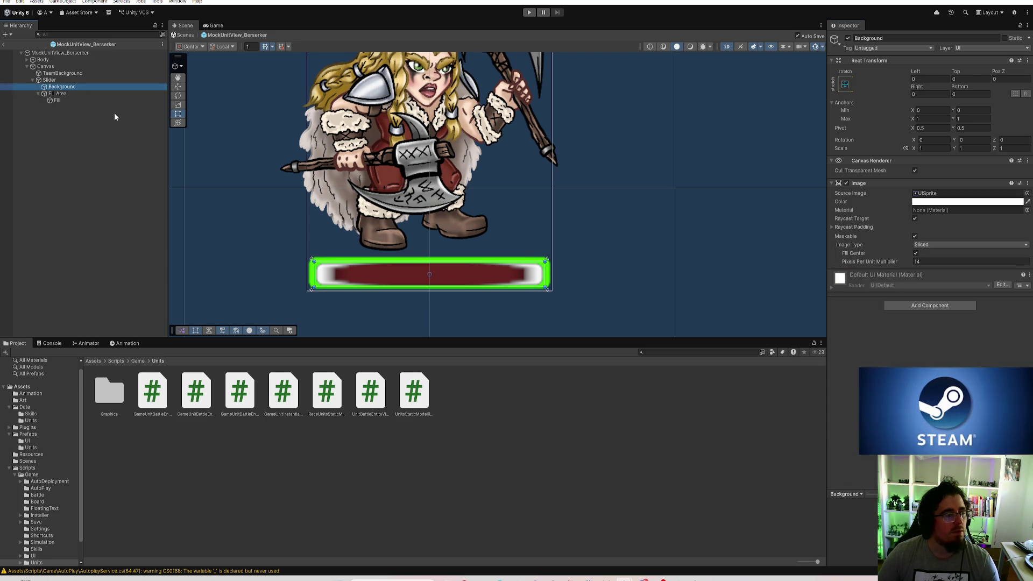
left_click(87, 96)
left_click(80, 100)
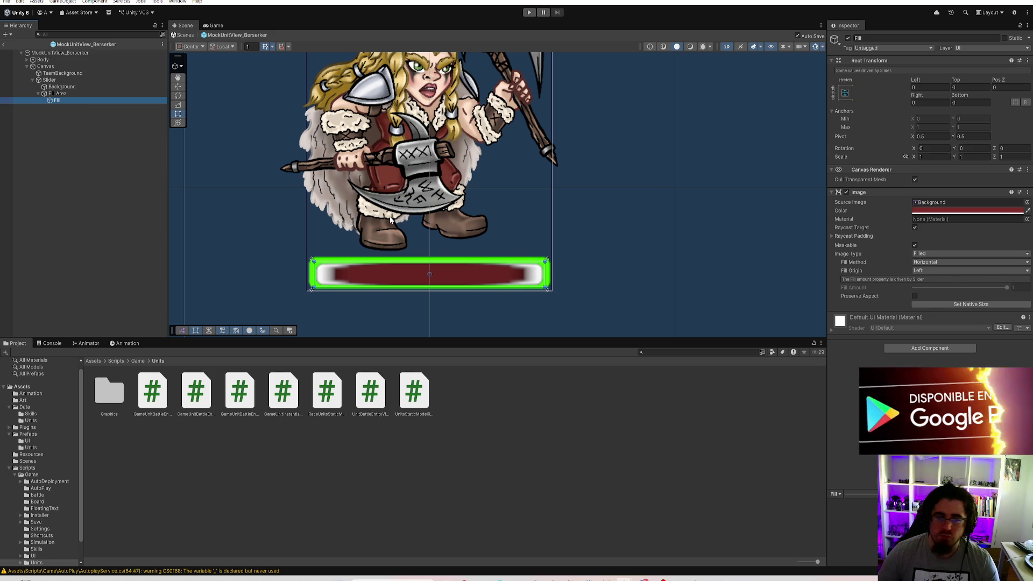
left_click(933, 253)
left_click(938, 275)
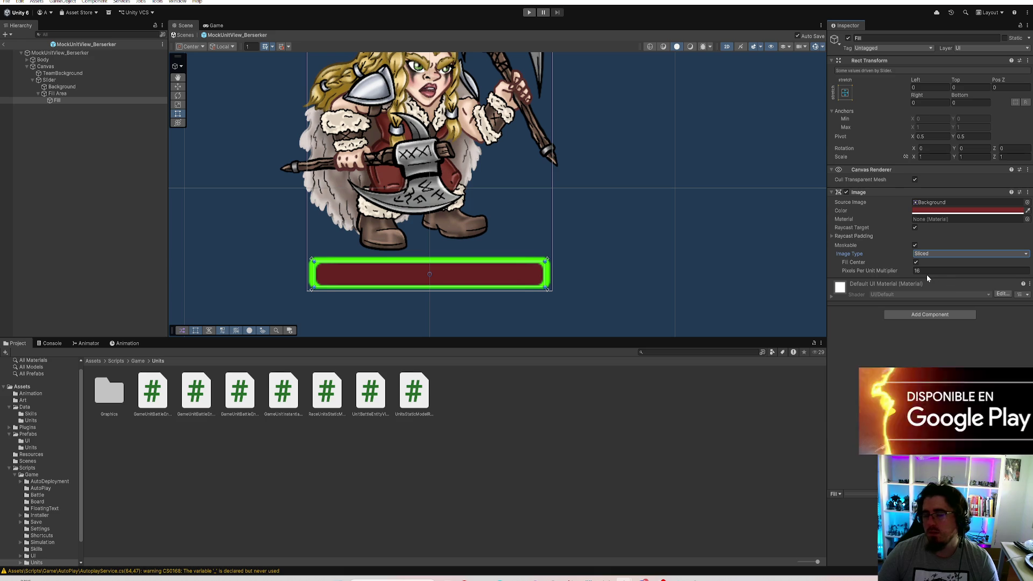
left_click(683, 244)
scroll(688, 244, "down", 1)
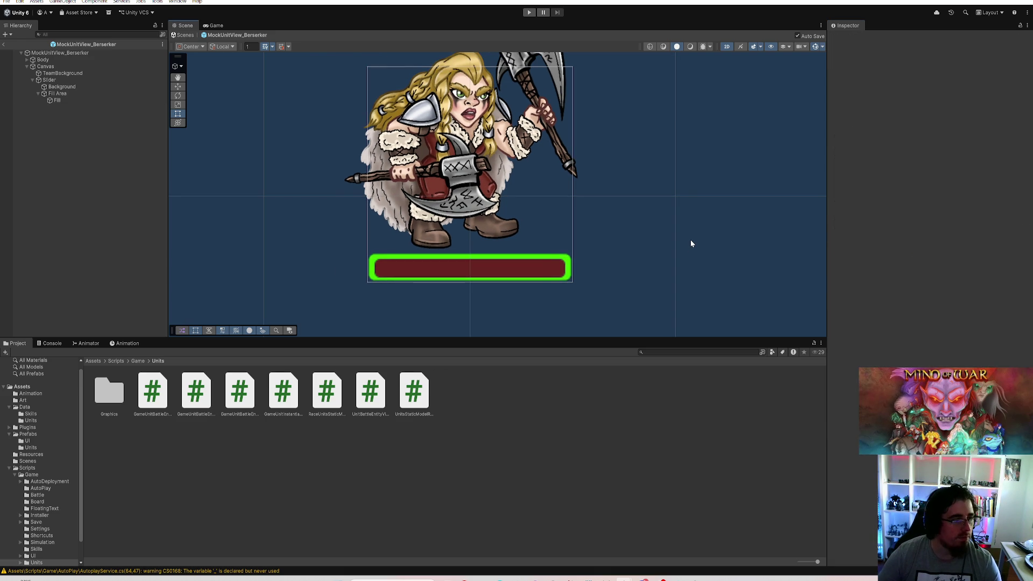
Frame the Berserker's Body sprite in the Scene view
left_click(54, 80)
left_click(62, 73)
left_click(59, 59)
double_click(60, 59)
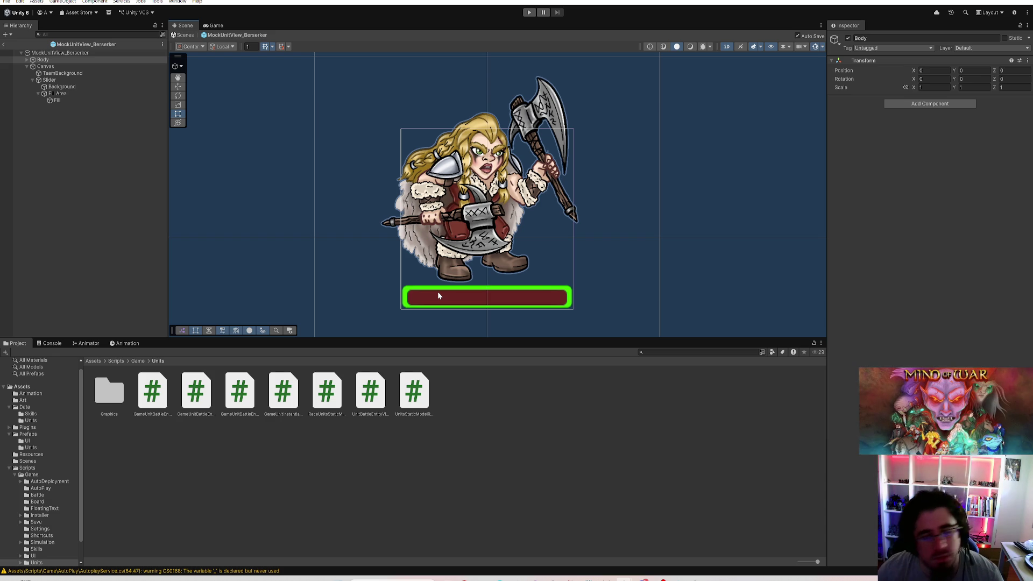
scroll(635, 160, "down", 3)
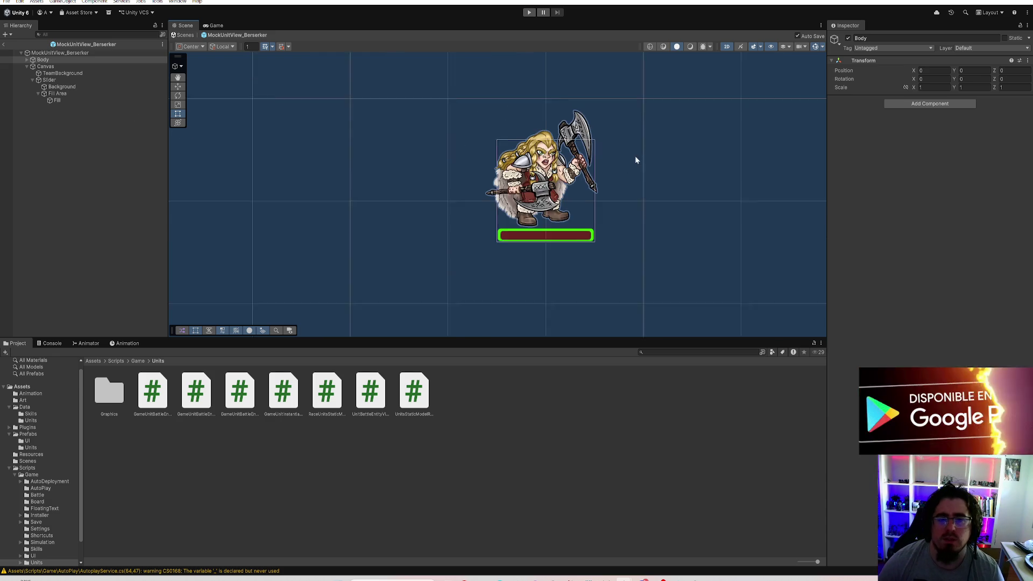
Change the TeamBackground colour from green to light grey and close the colour picker
left_click(157, 55)
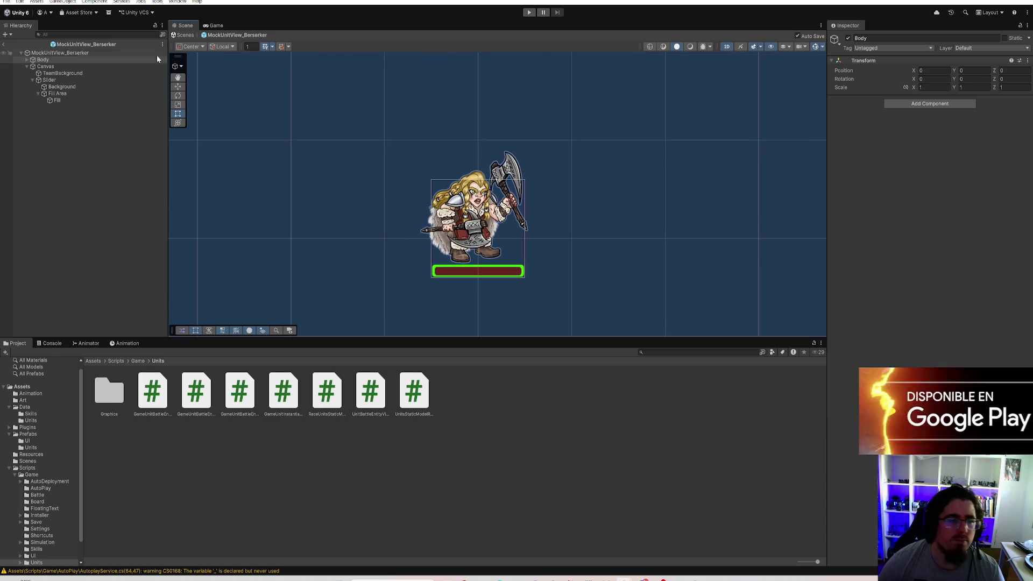
left_click(61, 87)
left_click(62, 73)
left_click(970, 201)
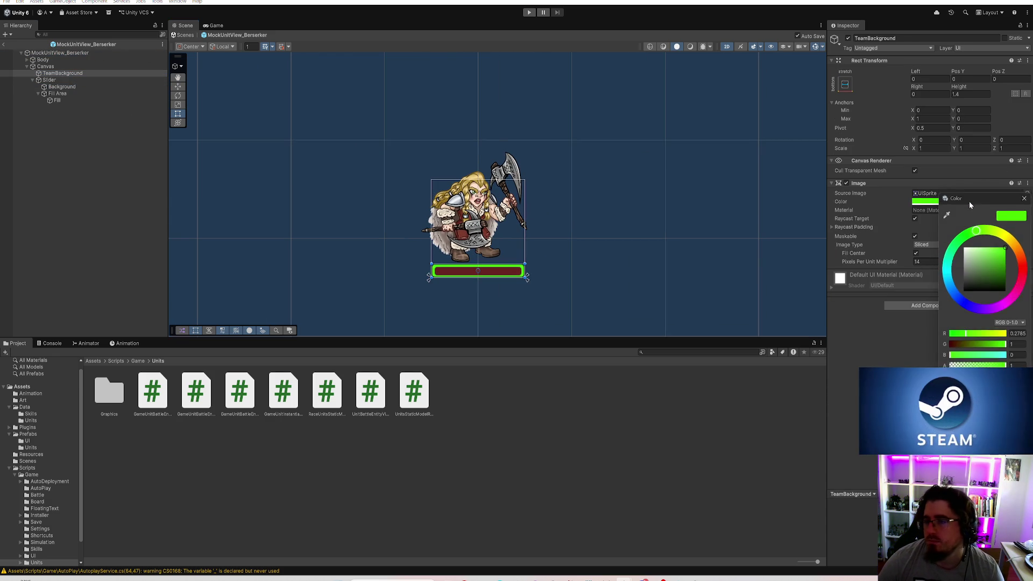
mouse_move(966, 258)
left_mouse_down()
mouse_move(964, 269)
mouse_move(970, 246)
left_mouse_up()
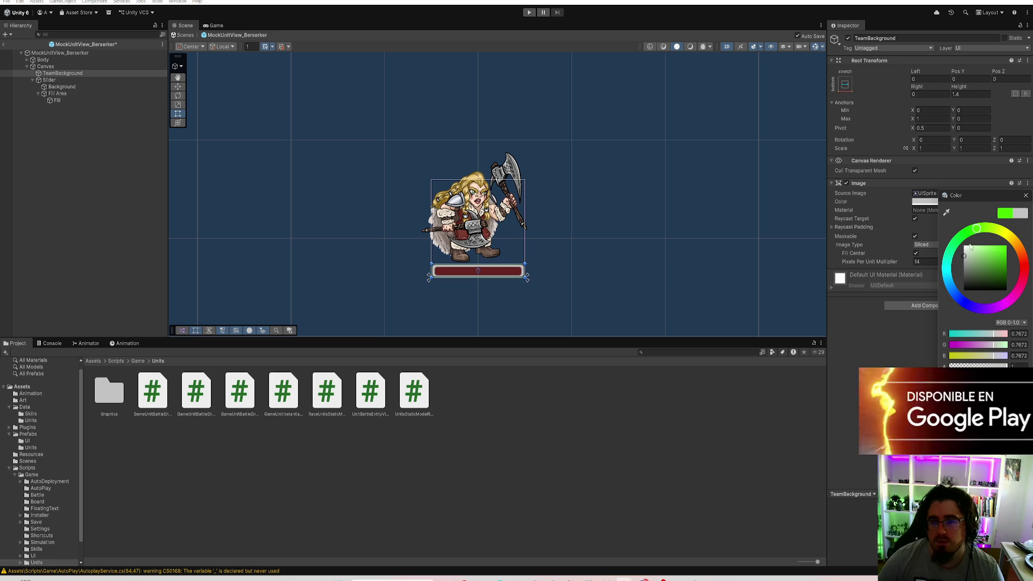
left_click(1025, 195)
left_click(753, 185)
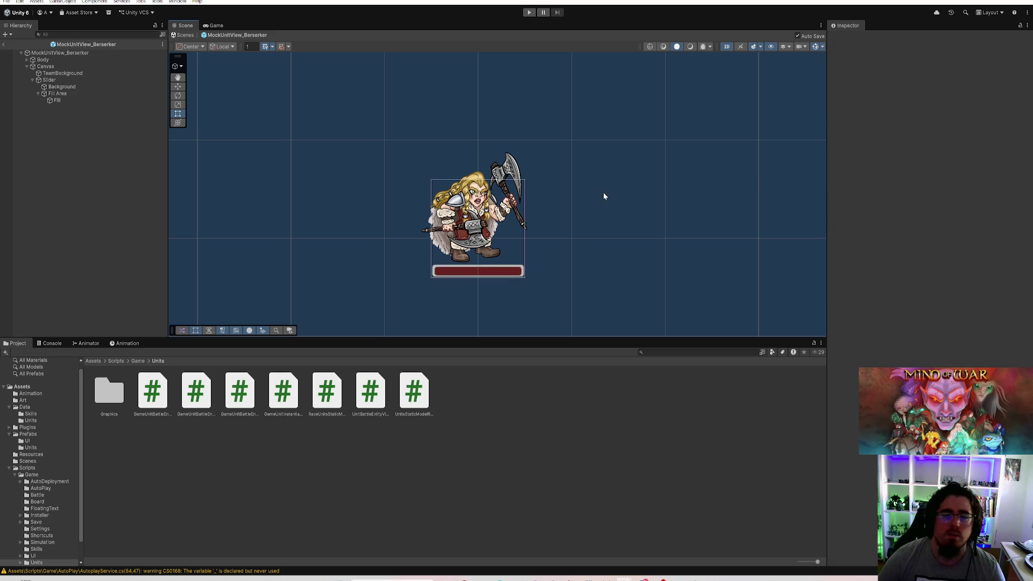
scroll(603, 197, "up", 1)
left_click(98, 54)
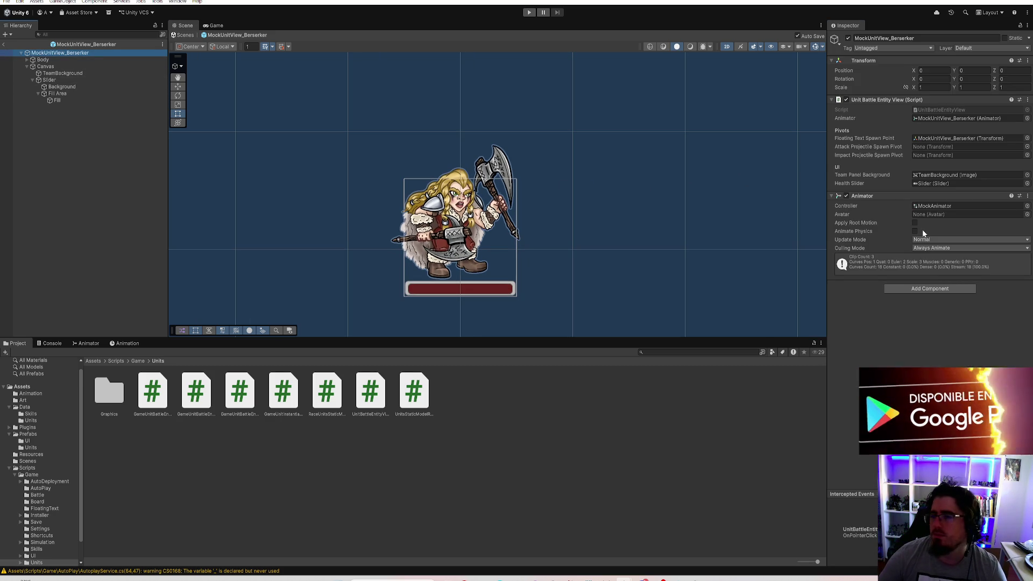
Drag the Berserker's health bar Canvas into Assets/Prefabs to create a Canvas prefab
left_click(30, 435)
double_click(144, 398)
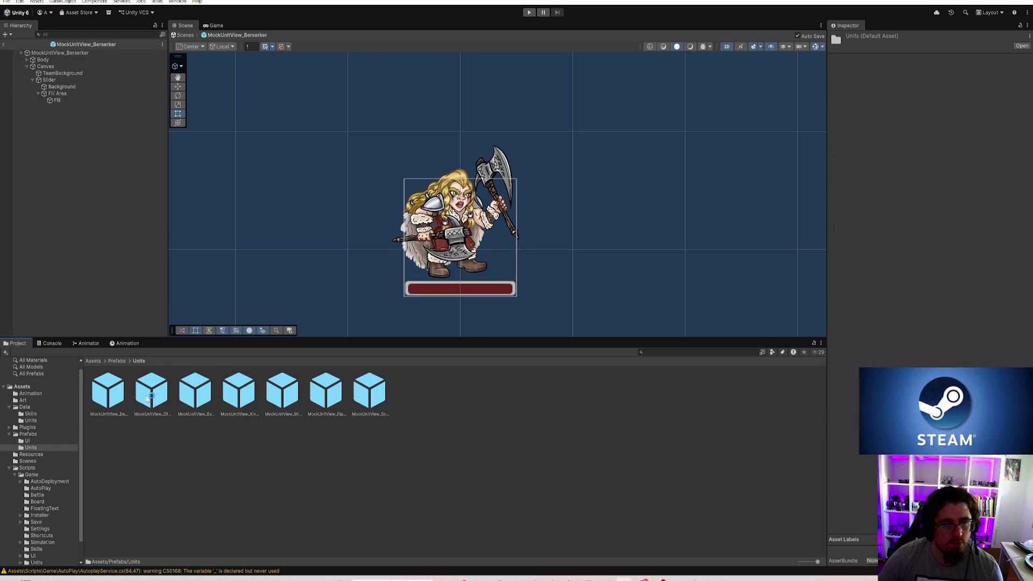
left_click(112, 395)
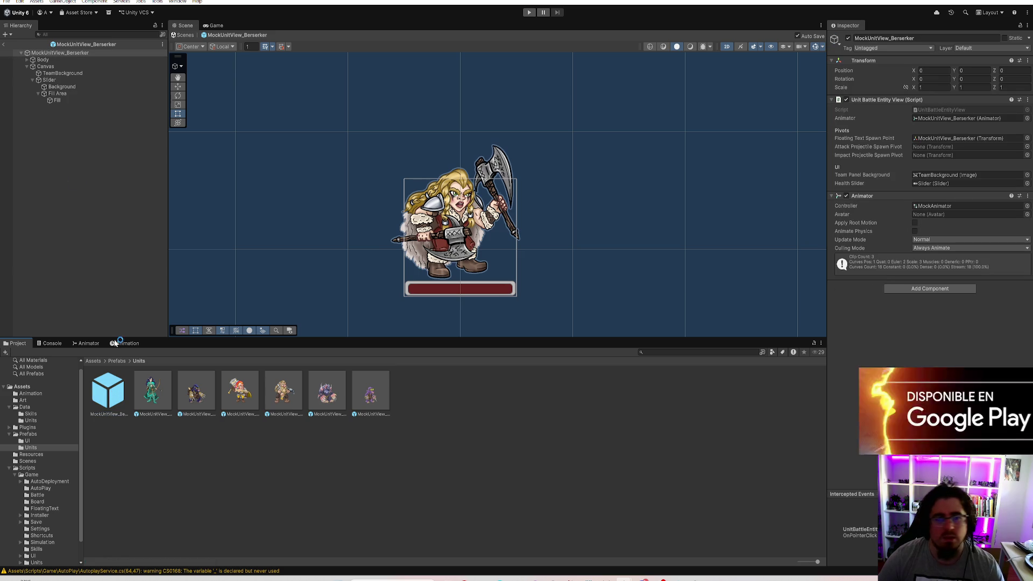
left_click(59, 66)
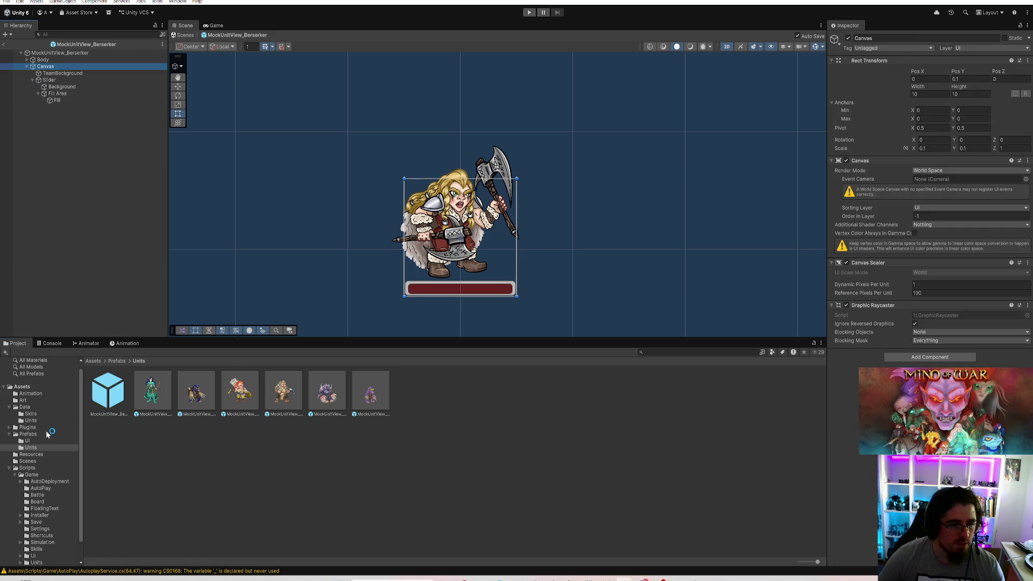
left_click(28, 434)
left_click_drag(51, 70, 275, 355)
left_click_drag(287, 406, 280, 414)
Inspect the new Canvas prefab, then open the MockUnitView_ClimbingWatcher prefab
double_click(200, 387)
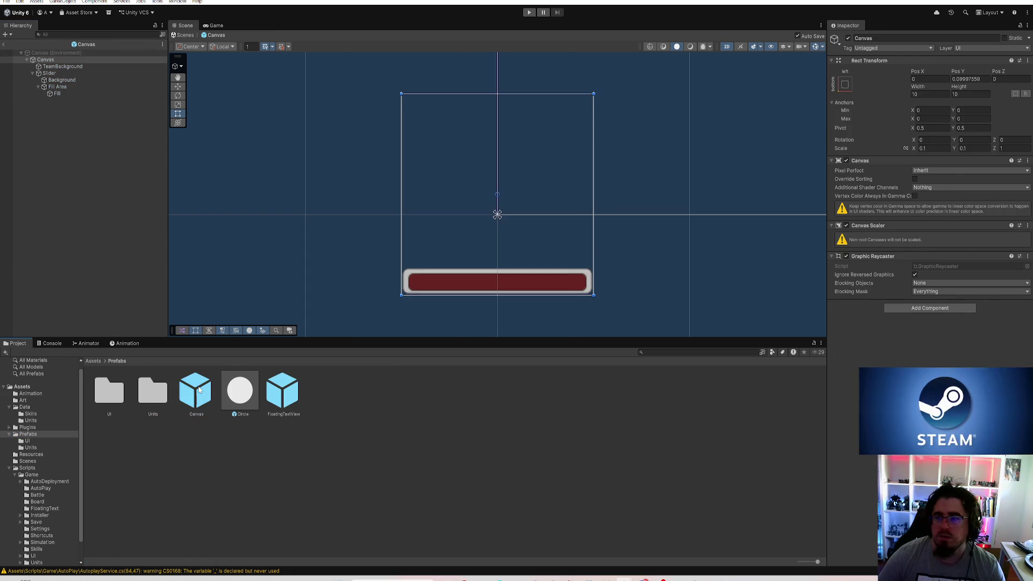
left_click(199, 388)
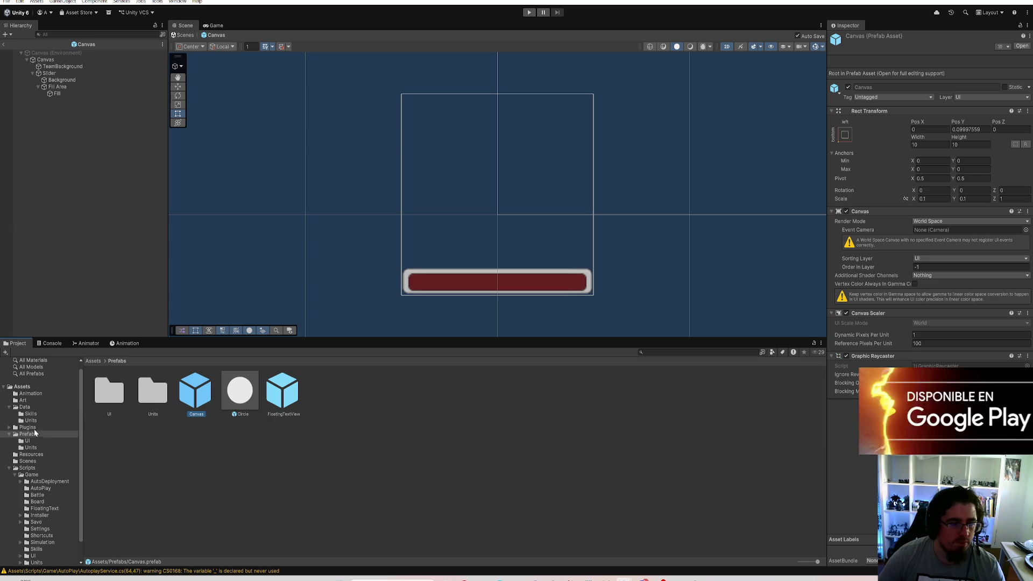
left_click(31, 448)
double_click(150, 404)
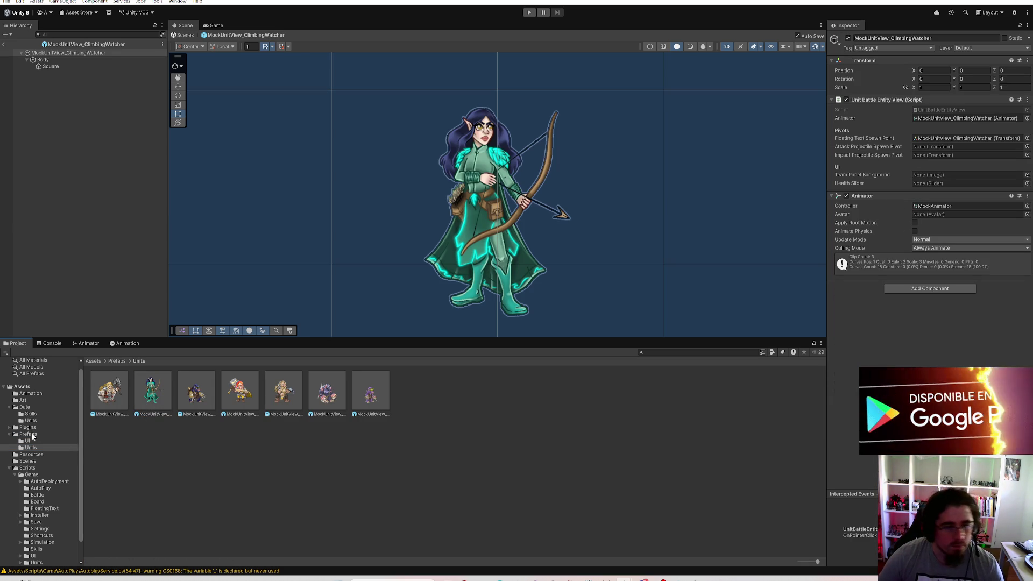
Add the Canvas prefab to ClimbingWatcher and set its Pos Y to 0.2
left_click(117, 360)
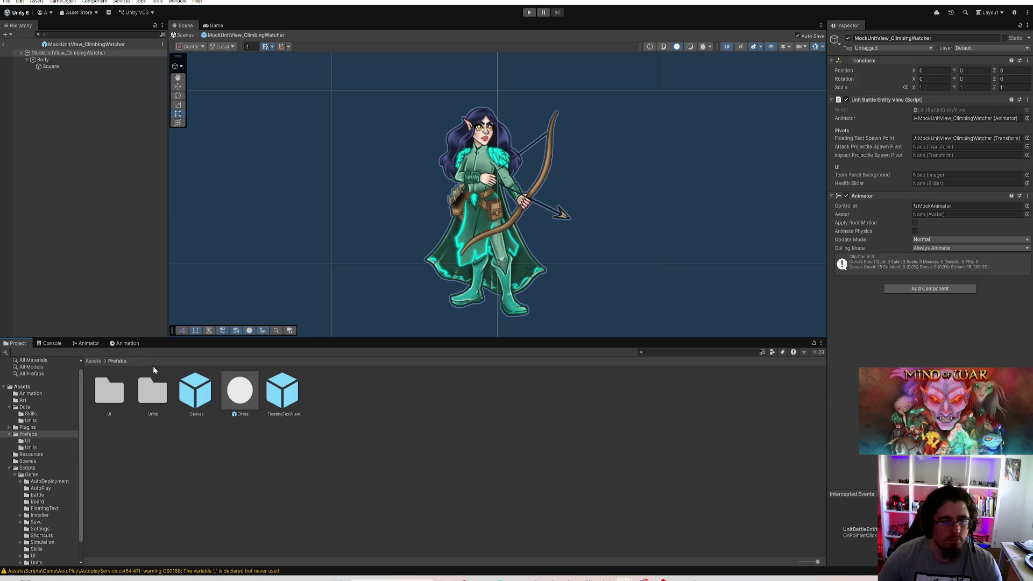
left_click_drag(214, 398, 57, 54)
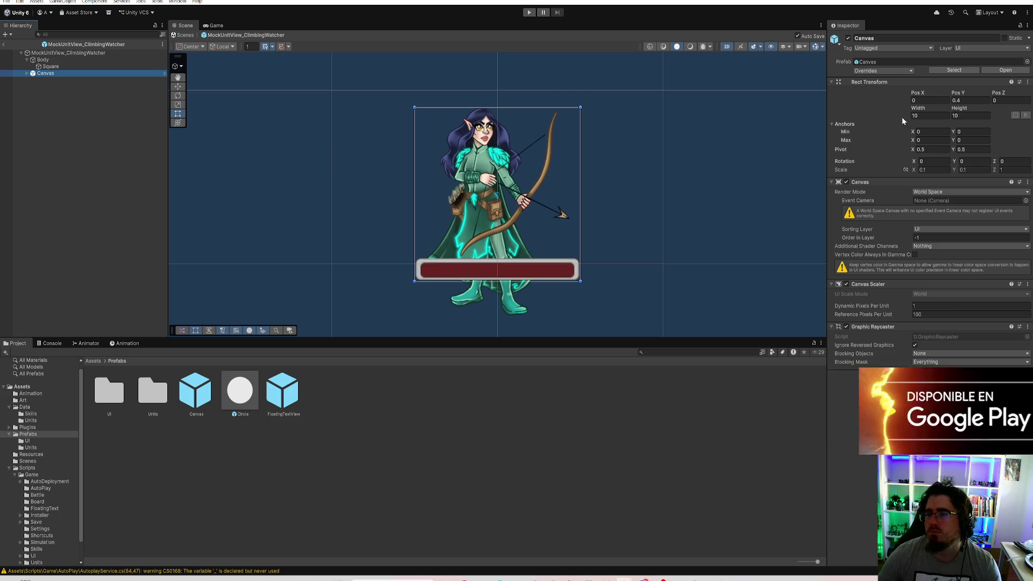
left_click(969, 100)
type("0")
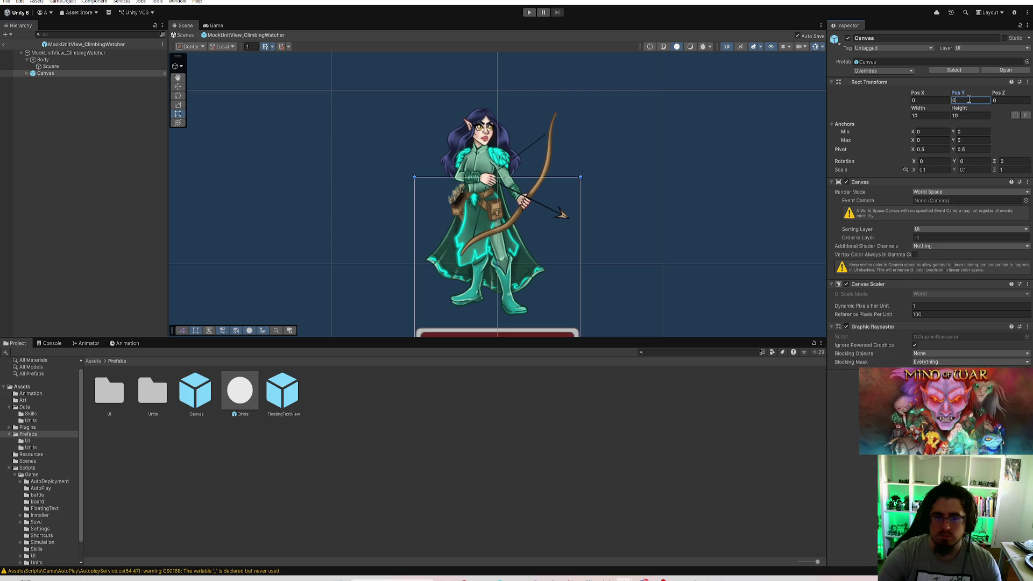
type(".2")
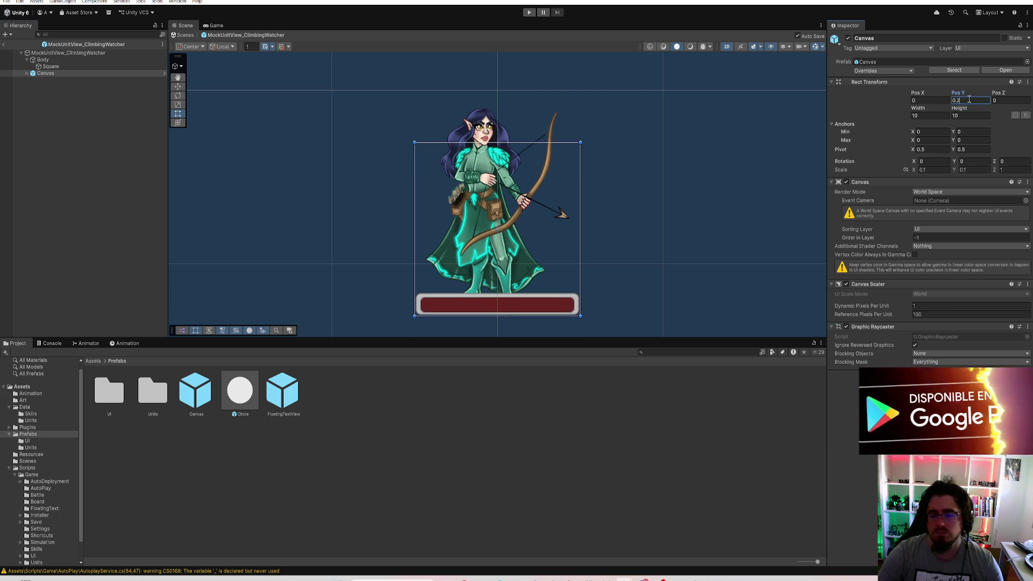
left_click(221, 441)
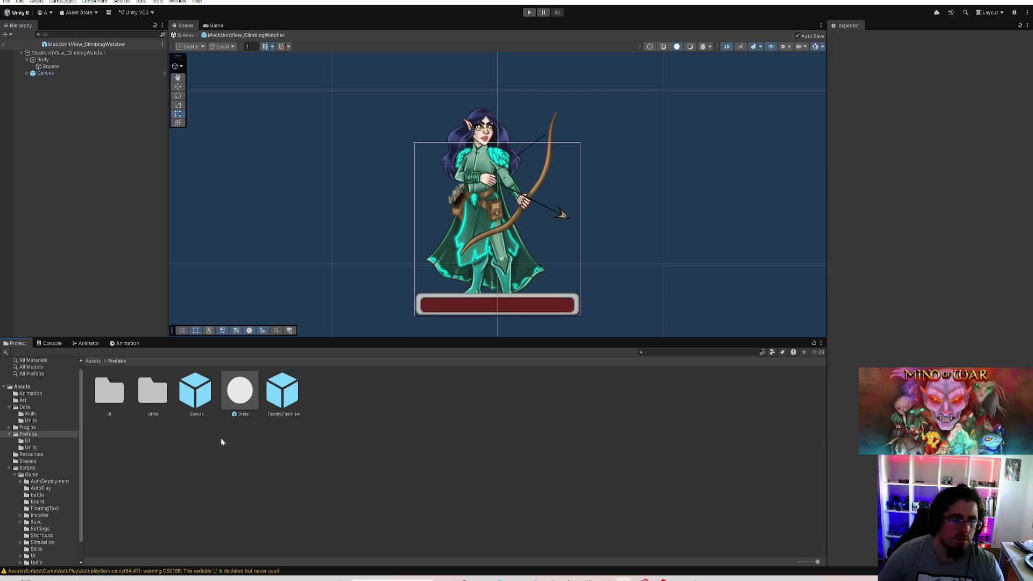
Browse Prefabs/Units and open the MockUnitView_Explorer prefab
left_click(31, 440)
left_click(35, 435)
left_click(28, 440)
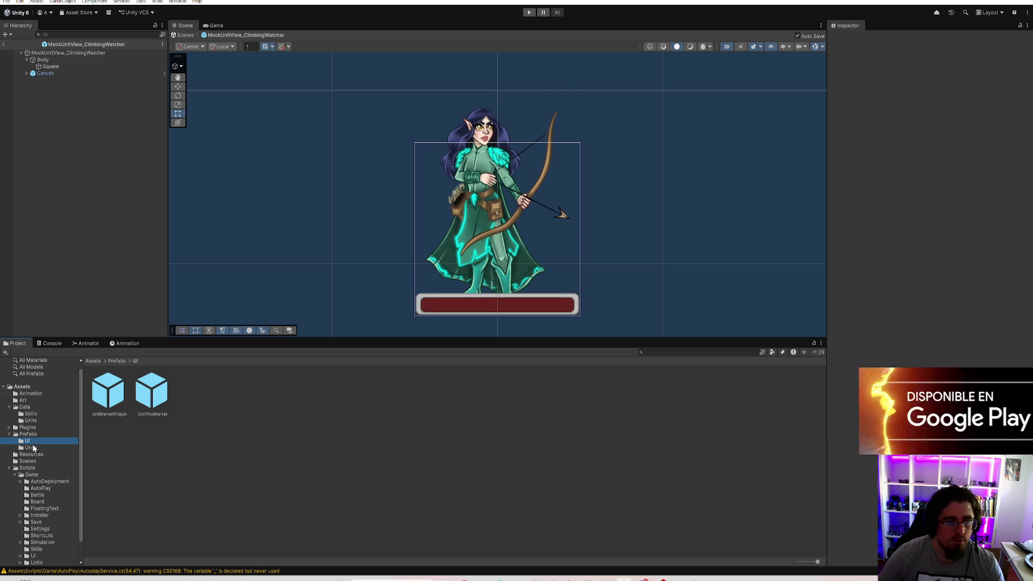
left_click(29, 447)
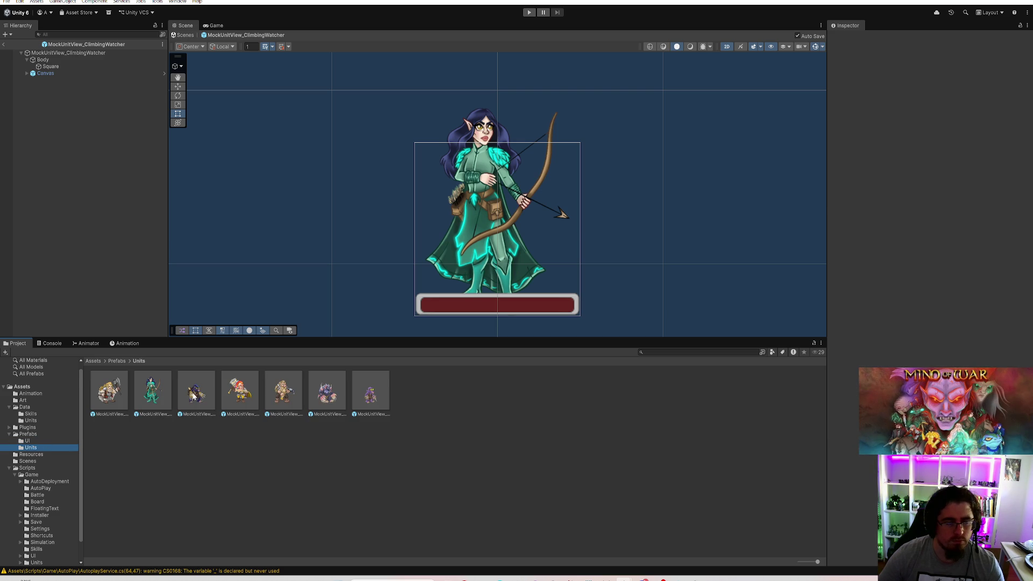
double_click(194, 395)
left_click(44, 434)
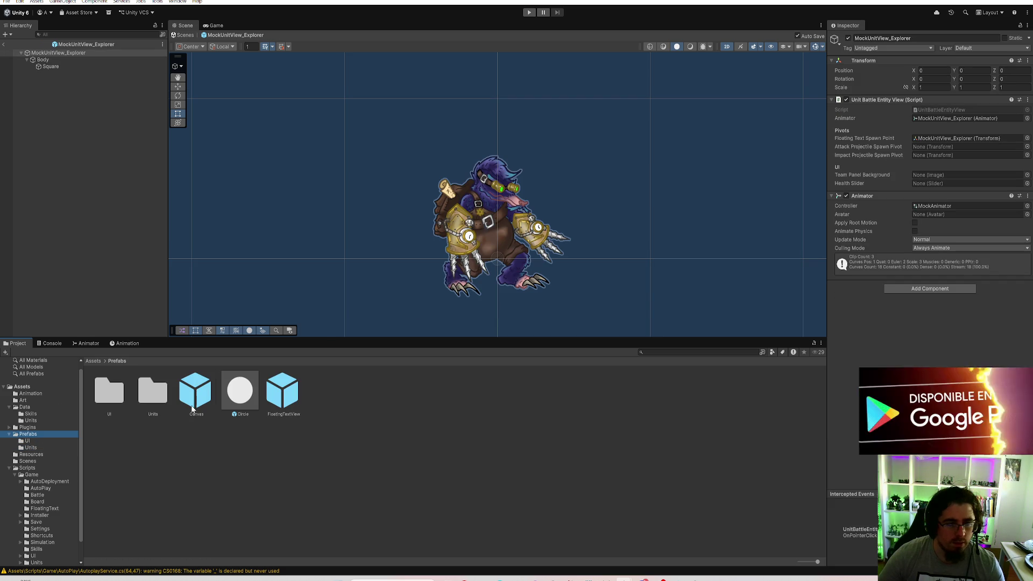
Add the Canvas prefab under the Explorer unit and set its Pos Y to 0.18
left_click_drag(76, 59, 76, 60)
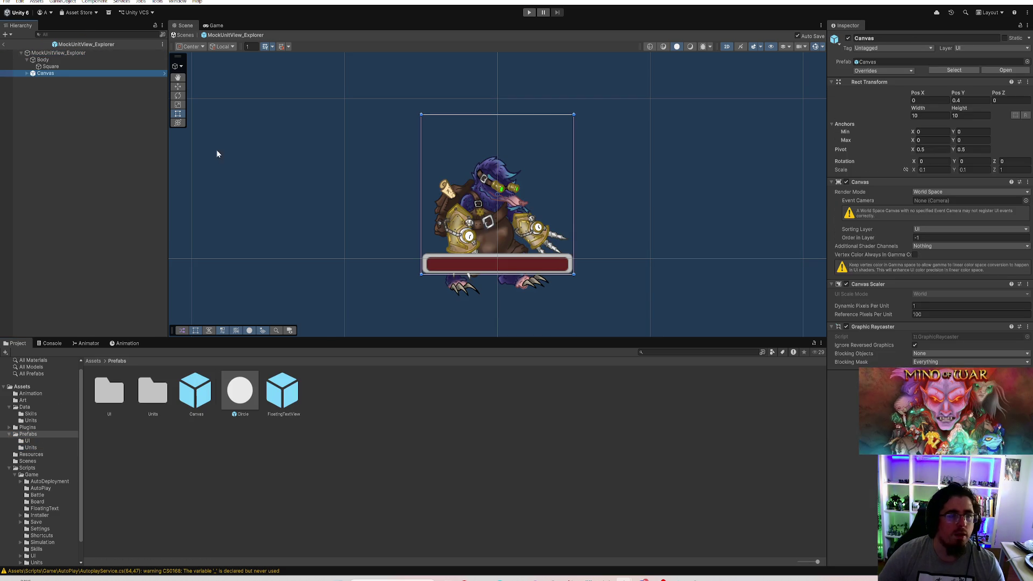
double_click(966, 99)
type("0.2")
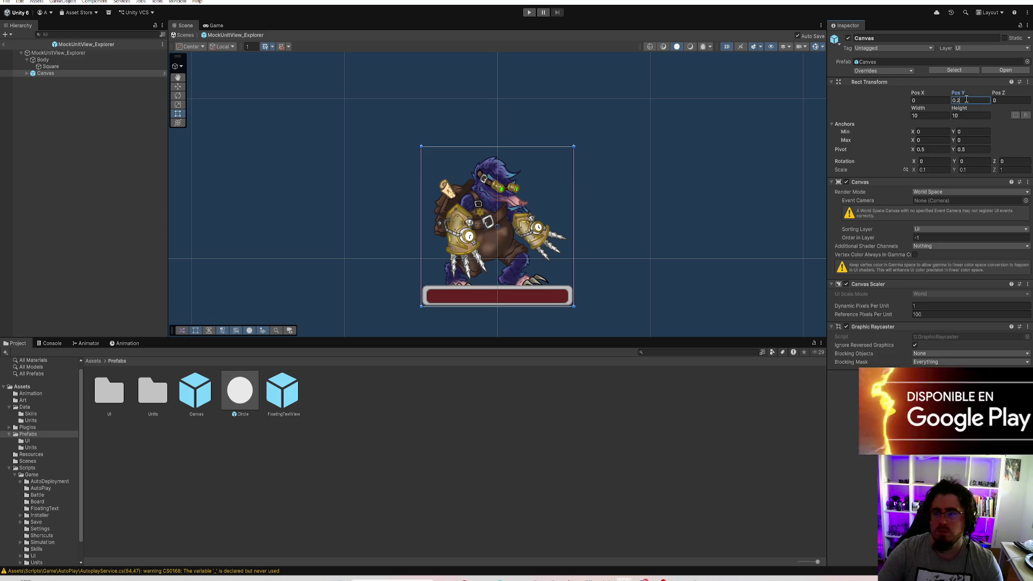
key("BackSpace")
type("15")
key("BackSpace")
type("8")
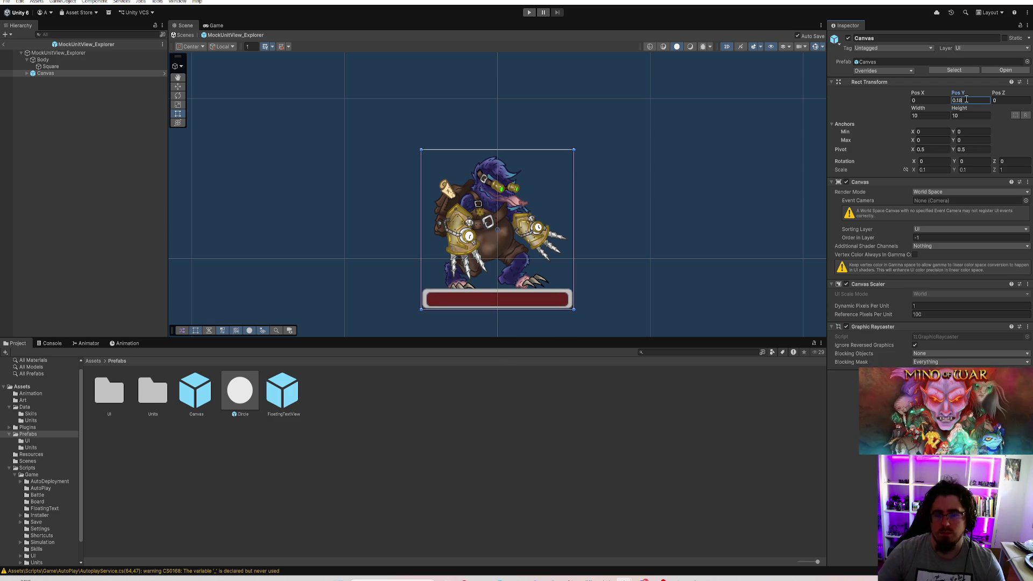
Link the Explorer's Slider and TeamBackground into Health Slider and Team Panel Background
left_click(117, 54)
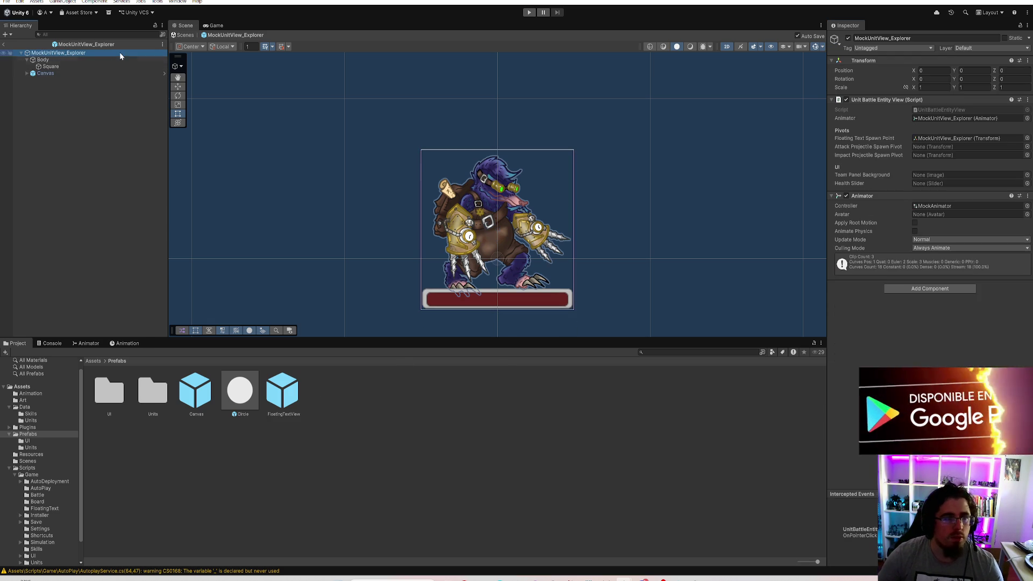
left_click(26, 73)
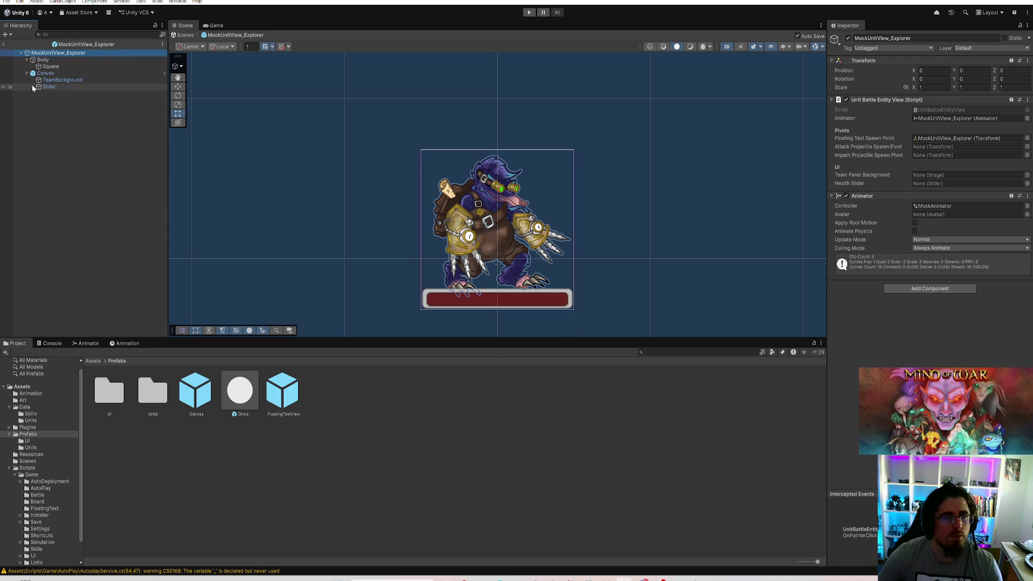
left_click_drag(54, 90, 934, 184)
mouse_move(63, 80)
left_mouse_down()
mouse_move(485, 134)
mouse_move(958, 162)
mouse_move(957, 175)
left_mouse_up()
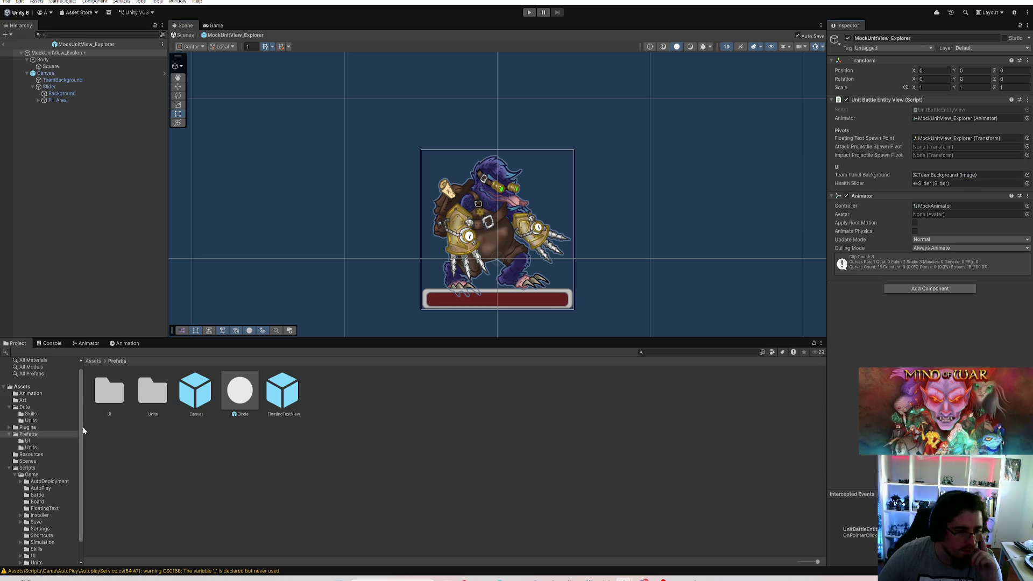
double_click(153, 391)
In ClimbingWatcher, link Slider as Health Slider and TeamBackground as Team Panel Background
double_click(152, 402)
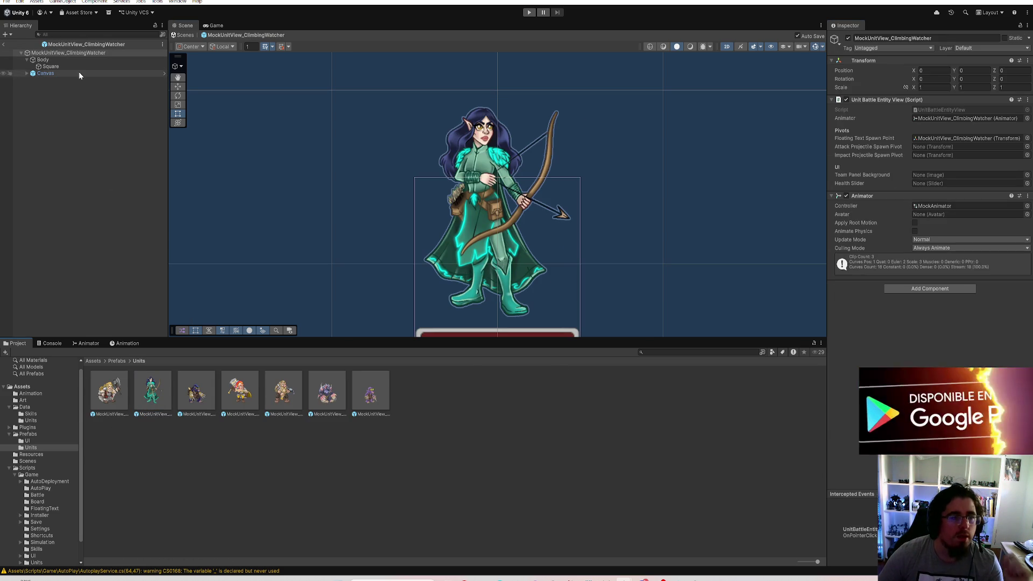
left_click_drag(49, 87, 957, 183)
mouse_move(74, 83)
left_mouse_down()
mouse_move(538, 140)
mouse_move(958, 175)
left_mouse_up()
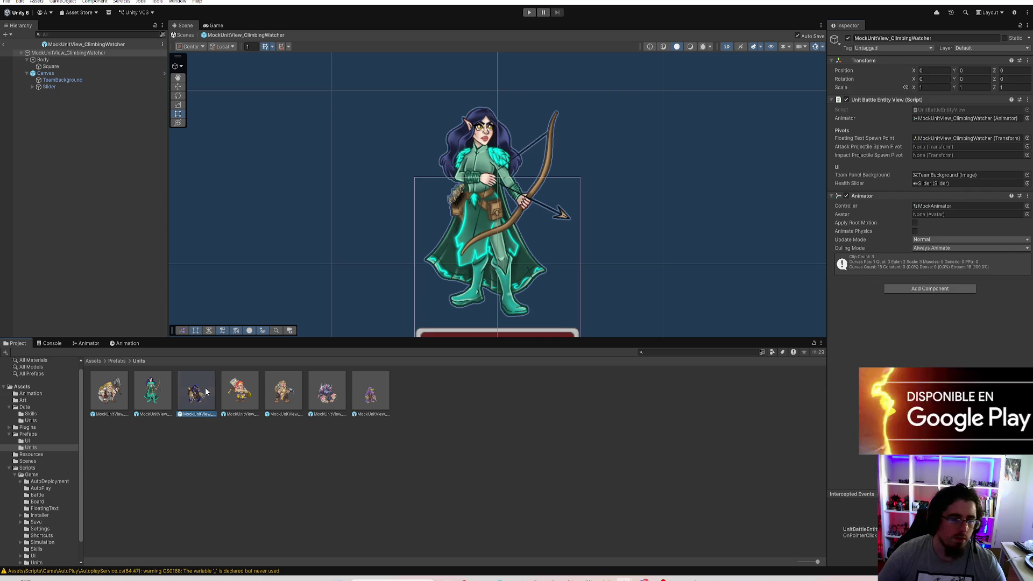
Add the Canvas prefab to Kivimuri and link its Slider and TeamBackground fields
double_click(240, 390)
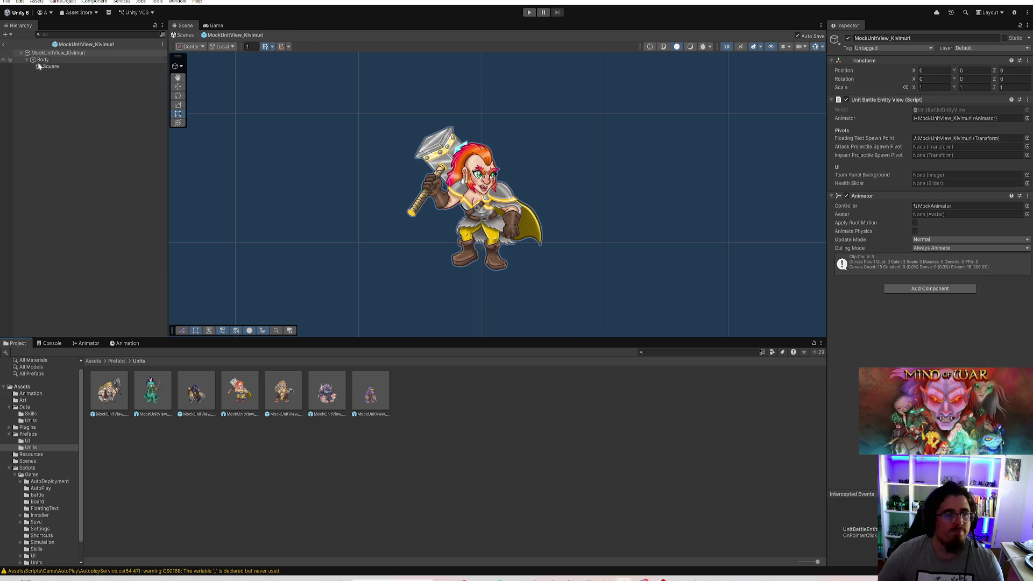
left_click(37, 436)
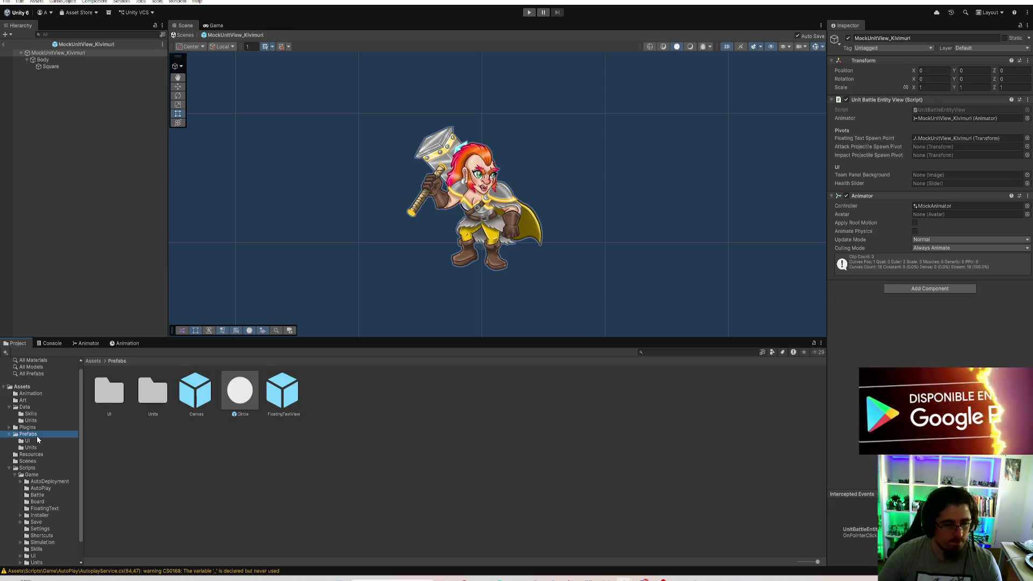
left_click_drag(196, 390, 85, 176)
left_click(53, 53)
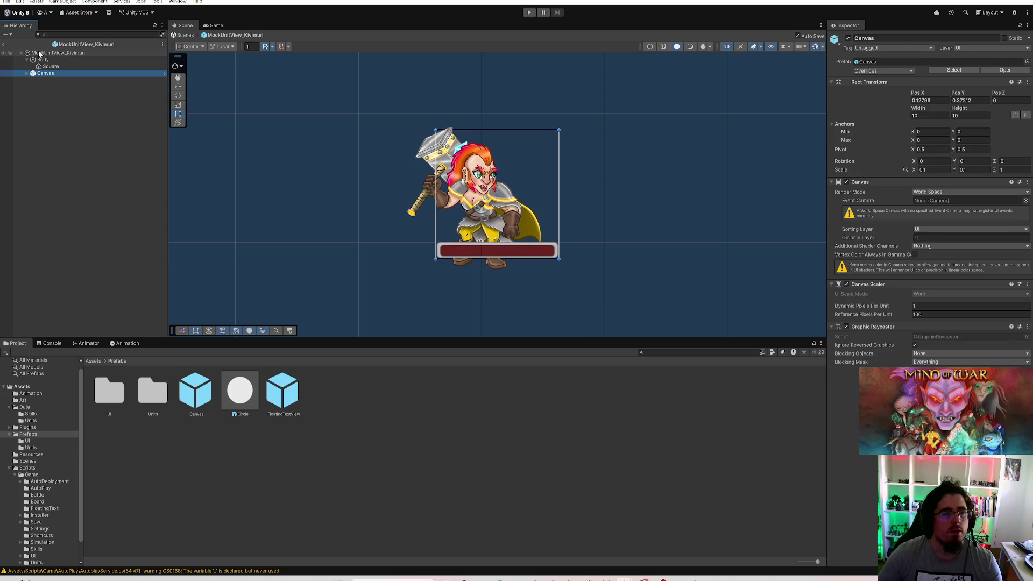
left_click(26, 73)
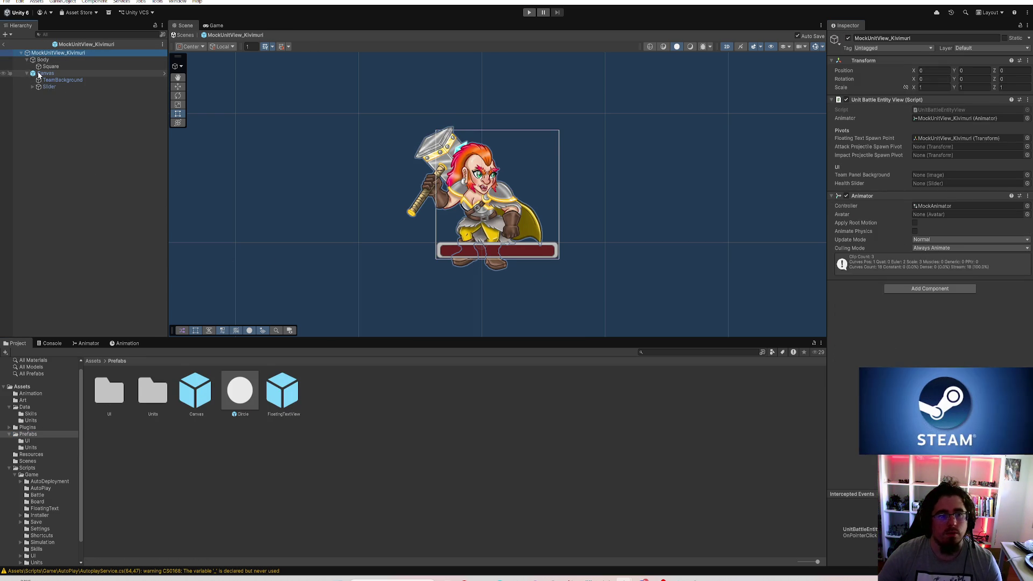
mouse_move(558, 165)
left_mouse_down()
mouse_move(860, 207)
mouse_move(958, 184)
left_mouse_up()
mouse_move(62, 80)
left_mouse_down()
mouse_move(767, 180)
mouse_move(953, 175)
left_mouse_up()
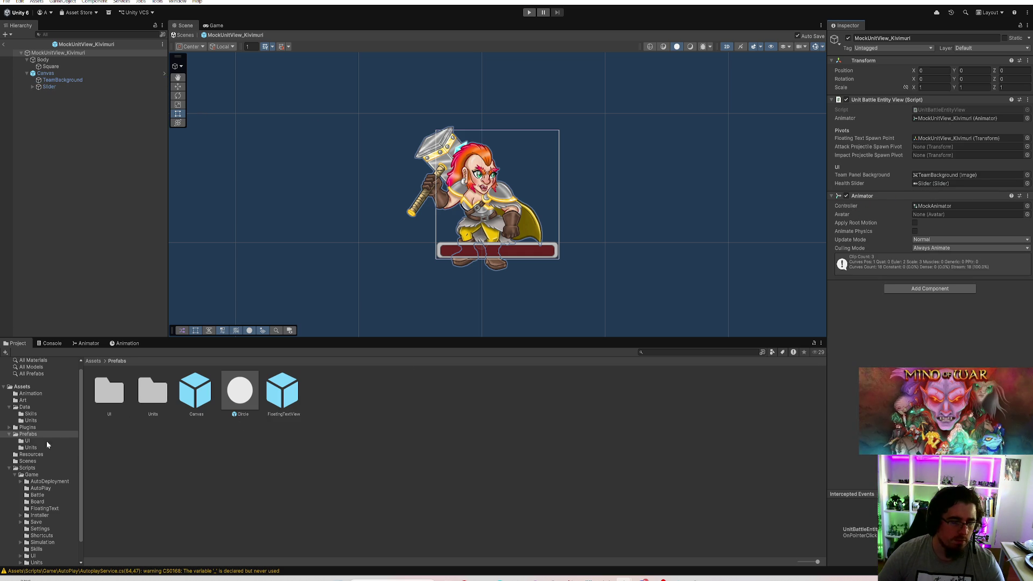
left_click(30, 447)
Add the Canvas prefab under the Miner unit, linking Slider to Health Slider and TeamBackground to Team Panel Background
double_click(273, 404)
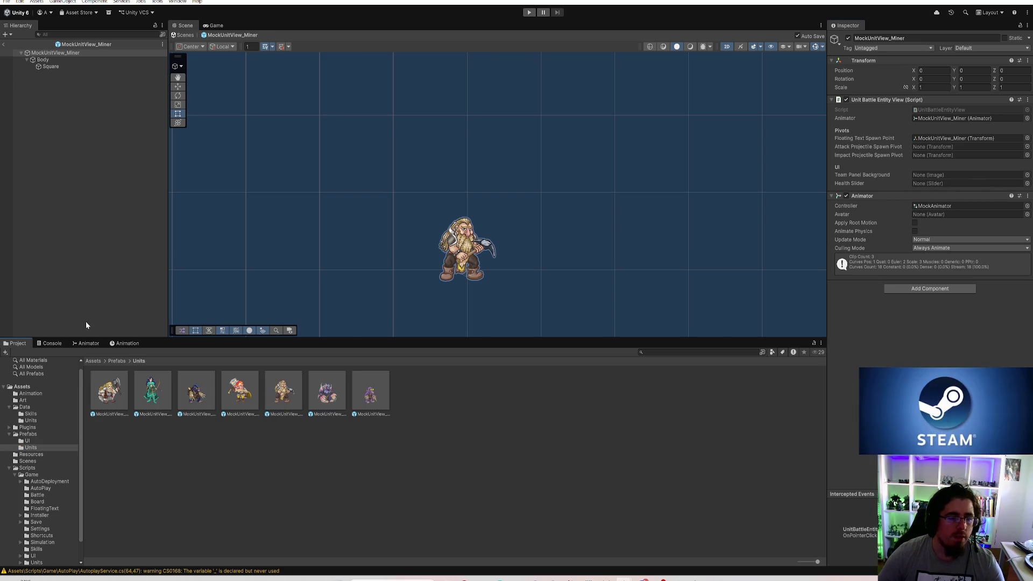
left_click(44, 435)
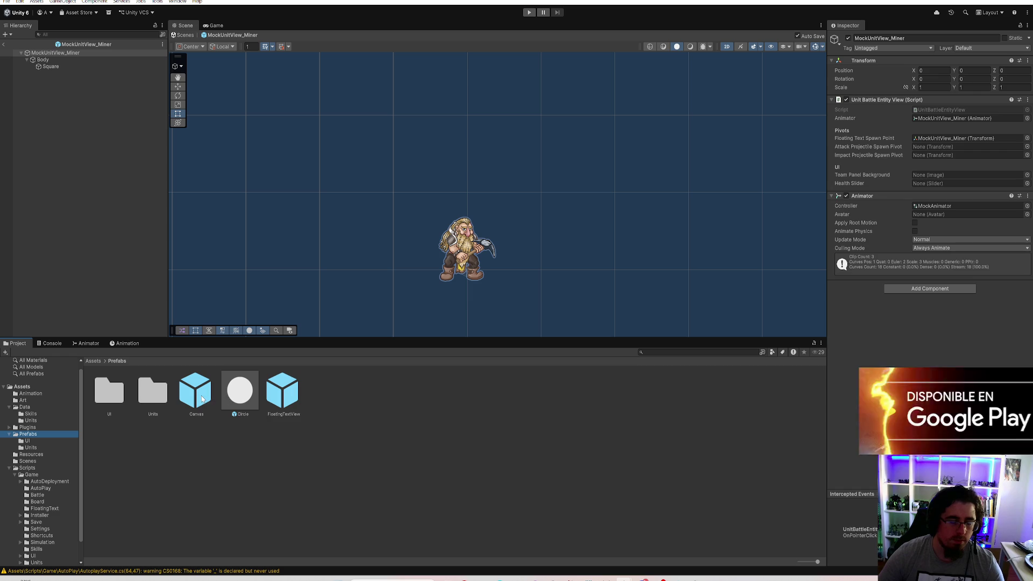
left_click_drag(205, 399, 85, 124)
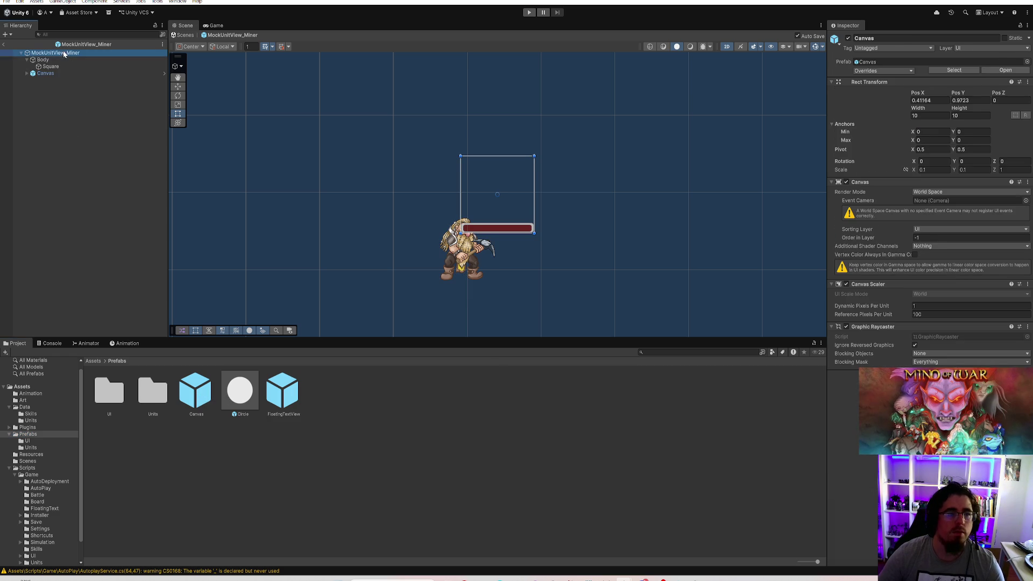
left_click(27, 74)
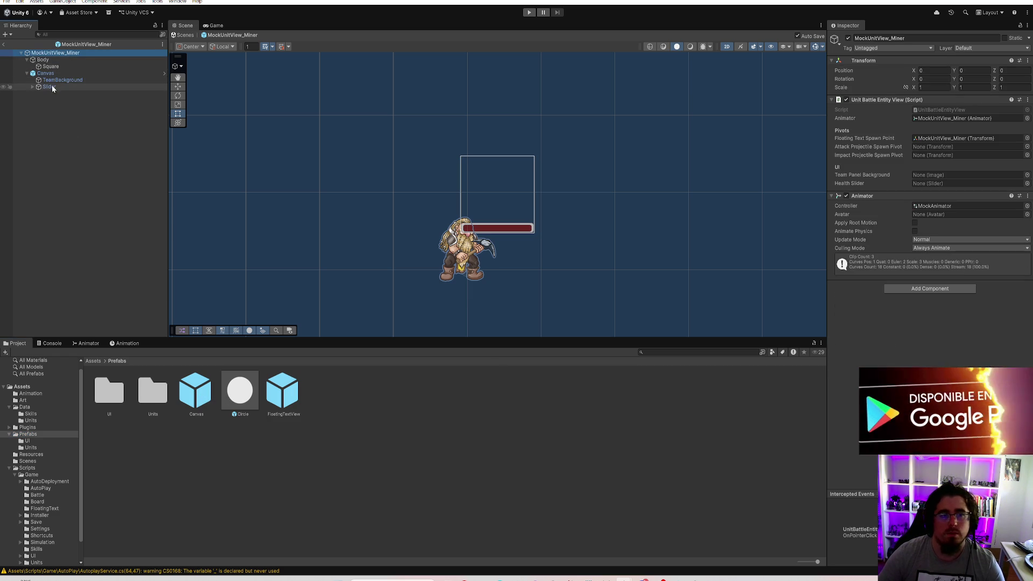
left_click_drag(910, 176, 939, 183)
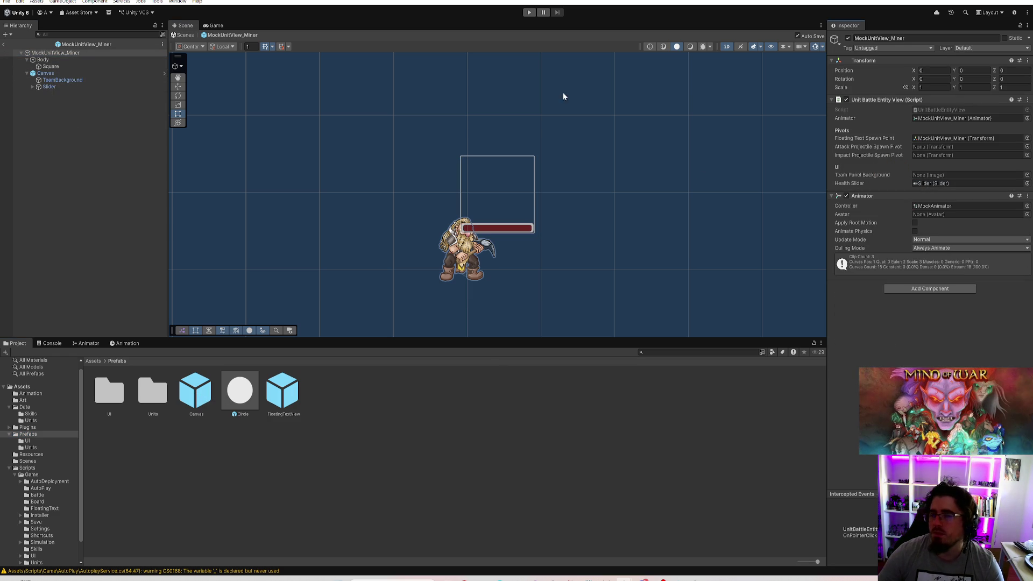
mouse_move(73, 79)
left_mouse_down()
mouse_move(947, 177)
mouse_move(938, 209)
left_mouse_up()
left_click(530, 462)
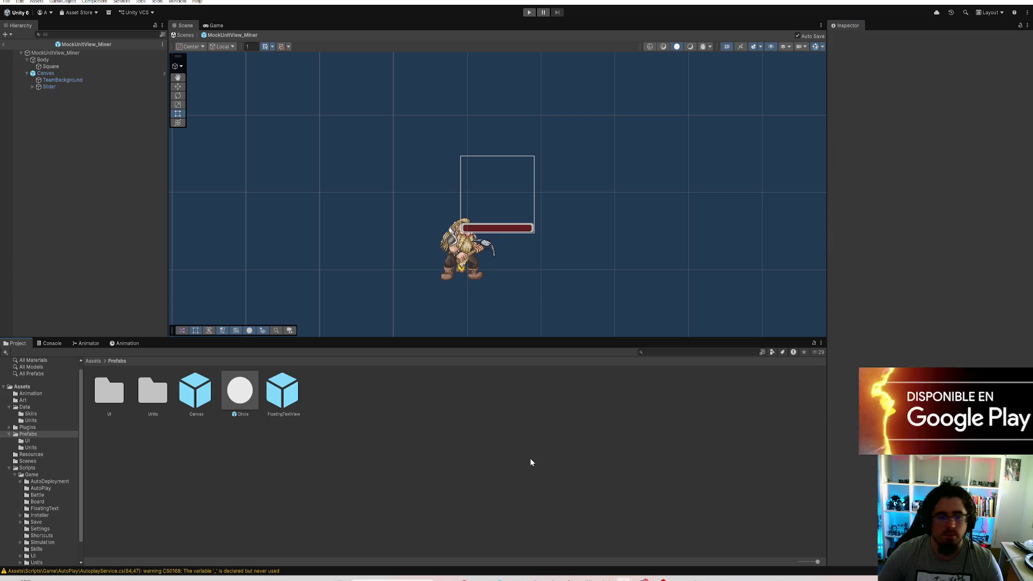
Add the Canvas prefab under the Ripper unit and link its Slider to Health Slider
left_click(31, 448)
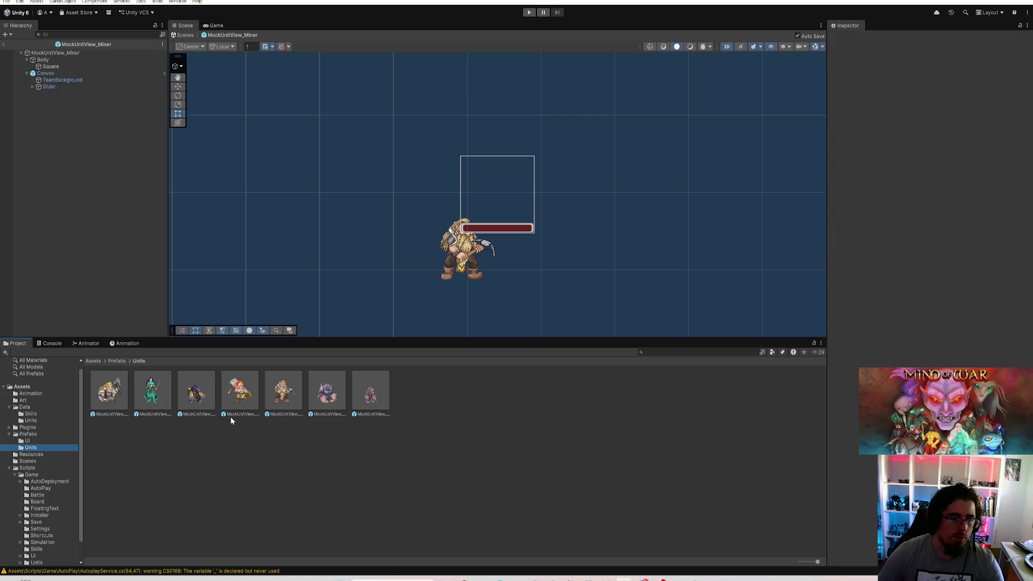
double_click(323, 396)
left_click(29, 434)
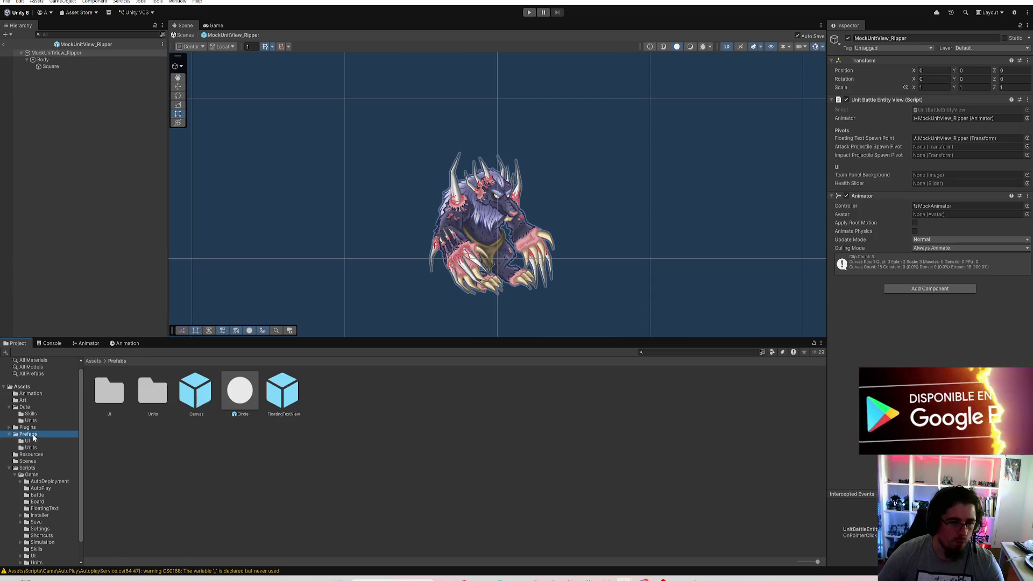
mouse_move(208, 403)
left_mouse_down()
mouse_move(47, 36)
mouse_move(47, 56)
left_mouse_up()
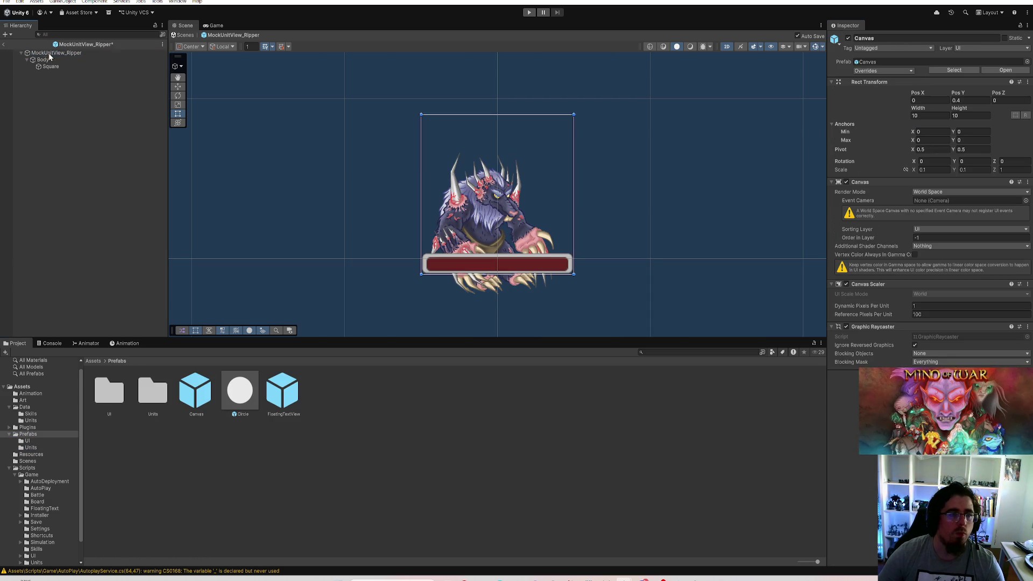
left_click(27, 74)
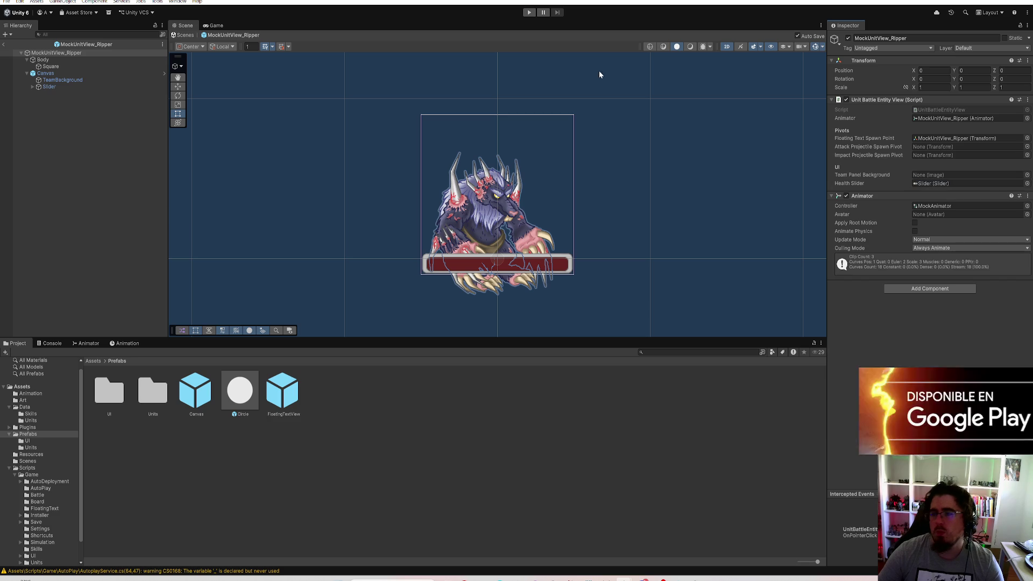
mouse_move(49, 87)
left_mouse_down()
mouse_move(124, 80)
mouse_move(968, 182)
mouse_move(958, 175)
left_mouse_up()
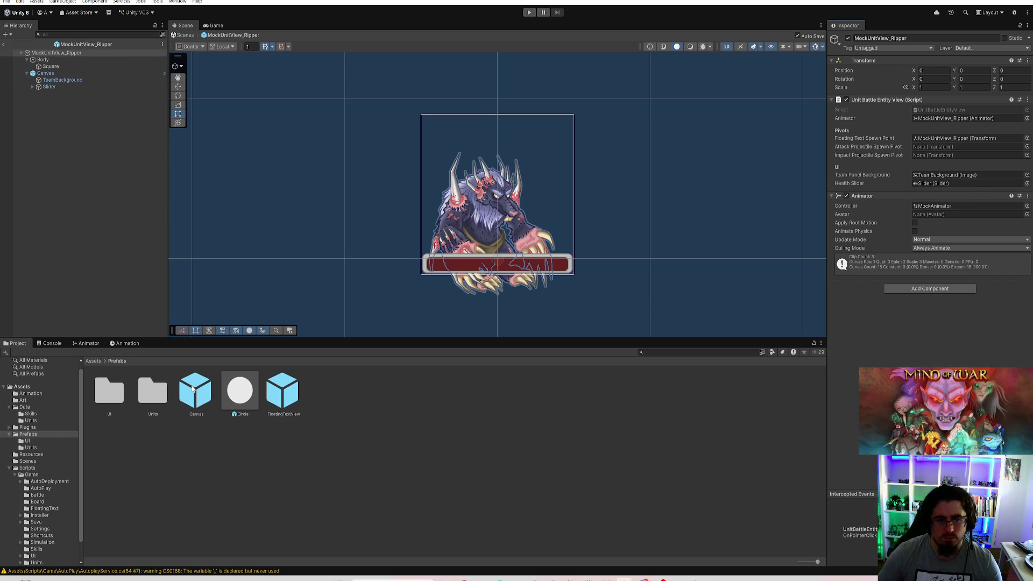
left_click(32, 449)
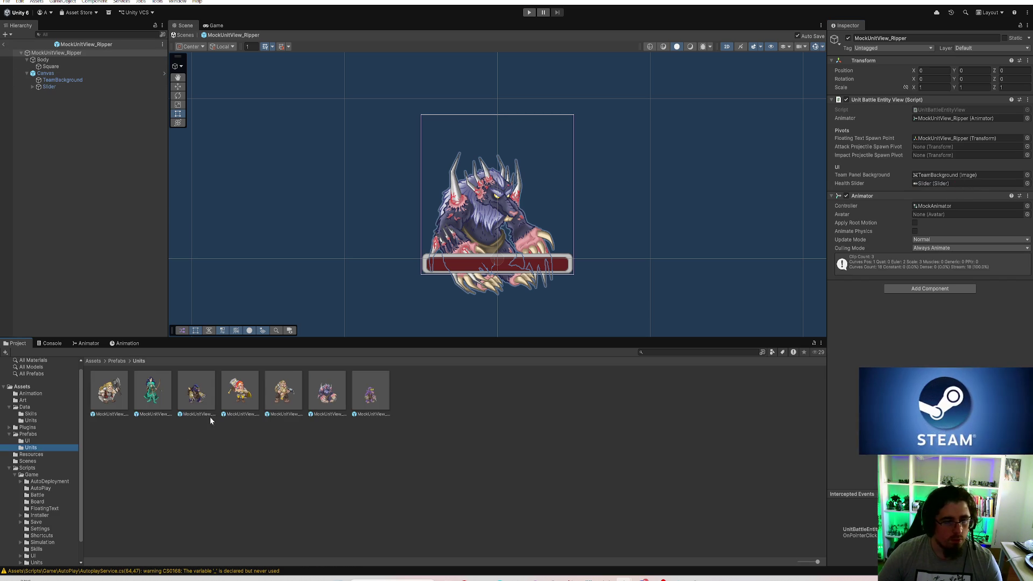
double_click(359, 402)
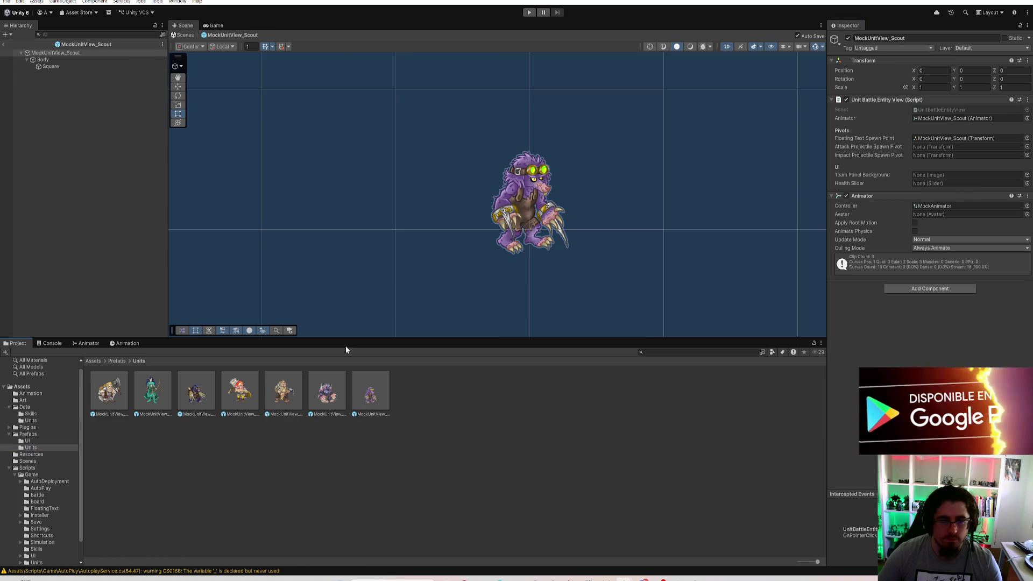
Place the Canvas prefab under the MockUnitView_Scout root object
left_click(33, 435)
left_click(62, 53)
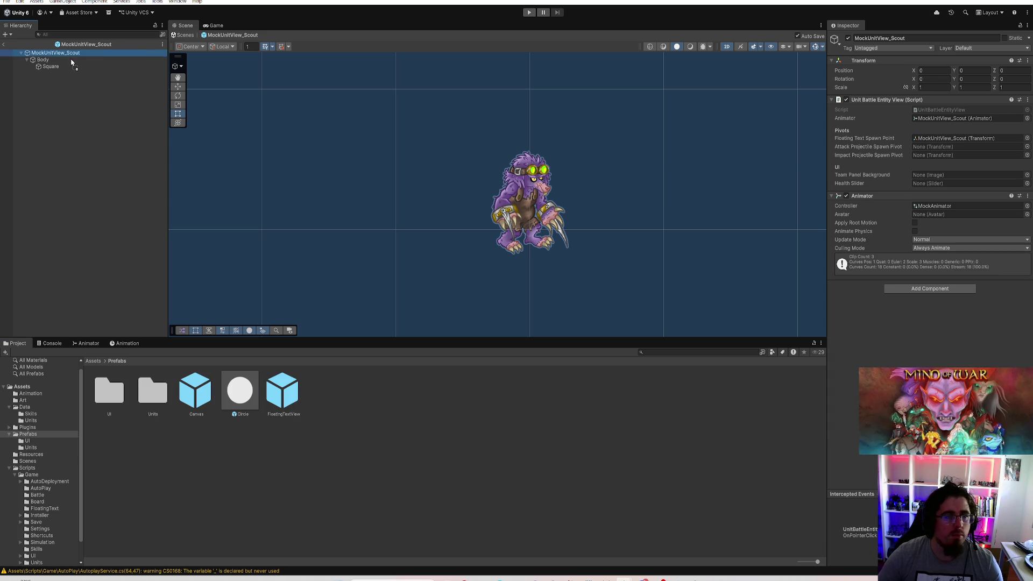
left_click_drag(182, 379, 51, 52)
left_click(27, 73)
Link Slider to the Scout's Health Slider and TeamBackground to Team Panel Background
left_click(55, 53)
mouse_move(49, 86)
left_mouse_down()
mouse_move(955, 199)
mouse_move(952, 155)
left_mouse_up()
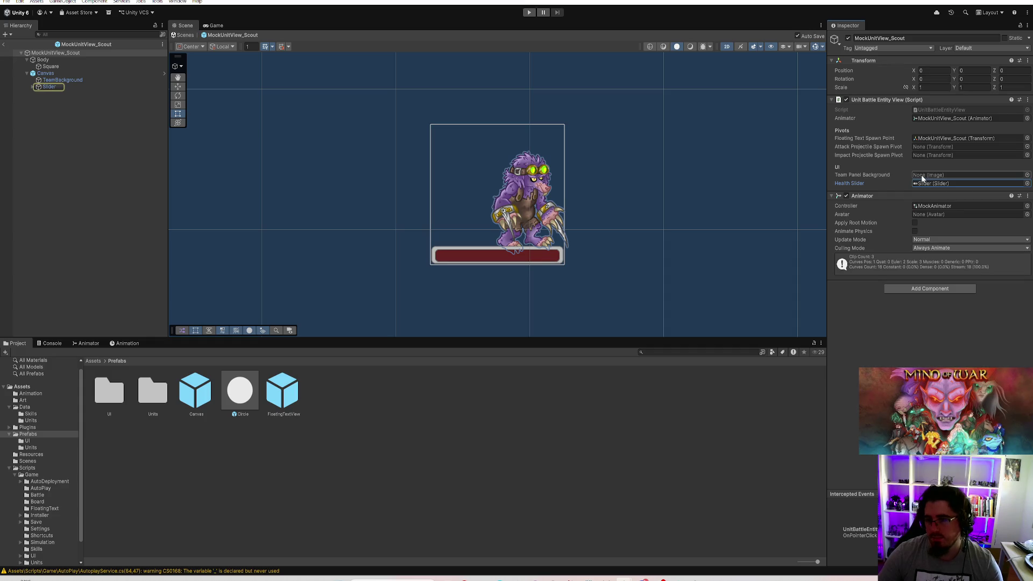
left_click(79, 80)
left_click_drag(78, 82, 846, 159)
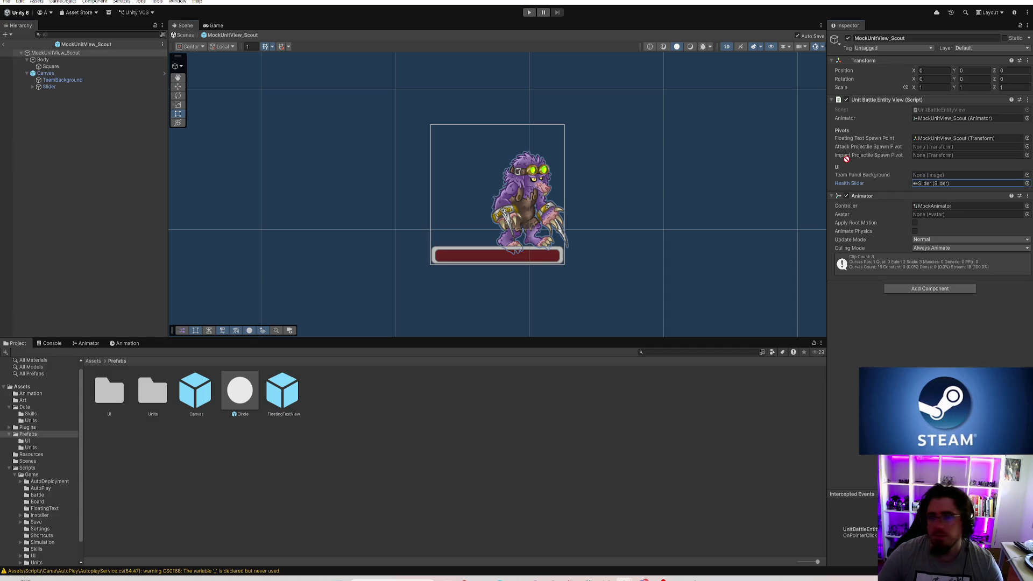
left_click_drag(907, 172, 918, 177)
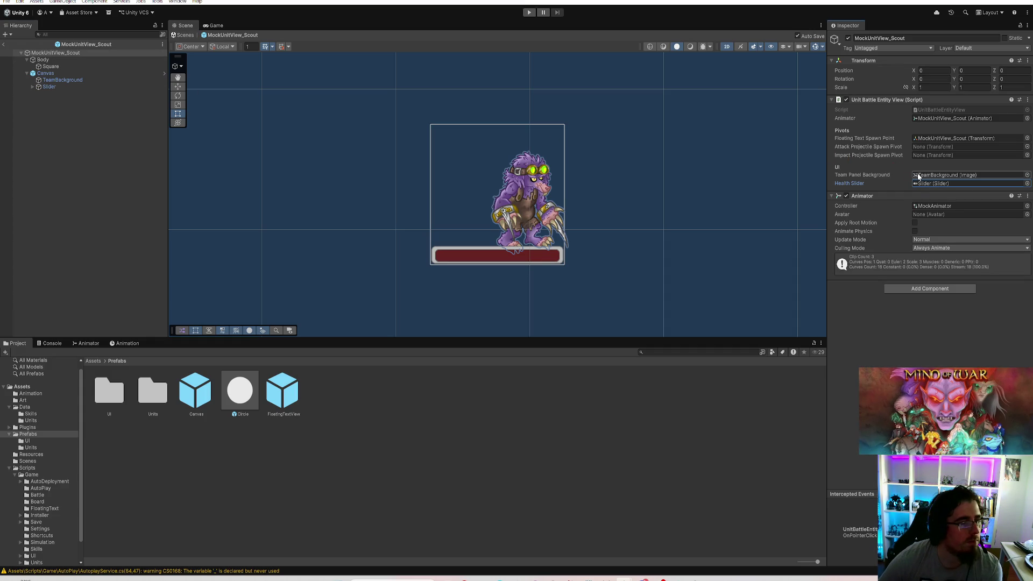
left_click(31, 447)
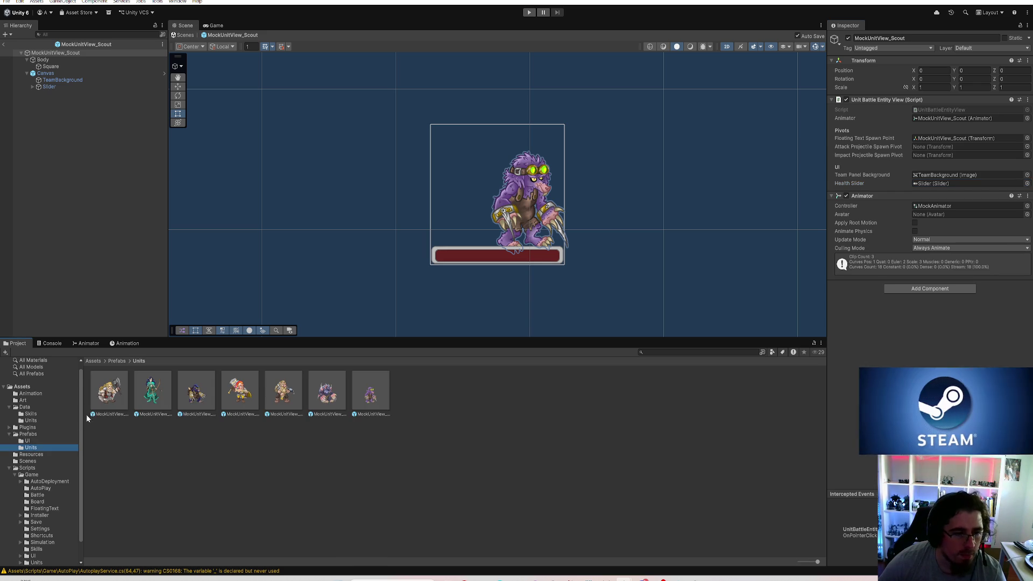
double_click(108, 403)
Verify the Berserker, ClimbingWatcher, Explorer and Miner prefabs' health-bar fields, then enter Play mode
double_click(150, 402)
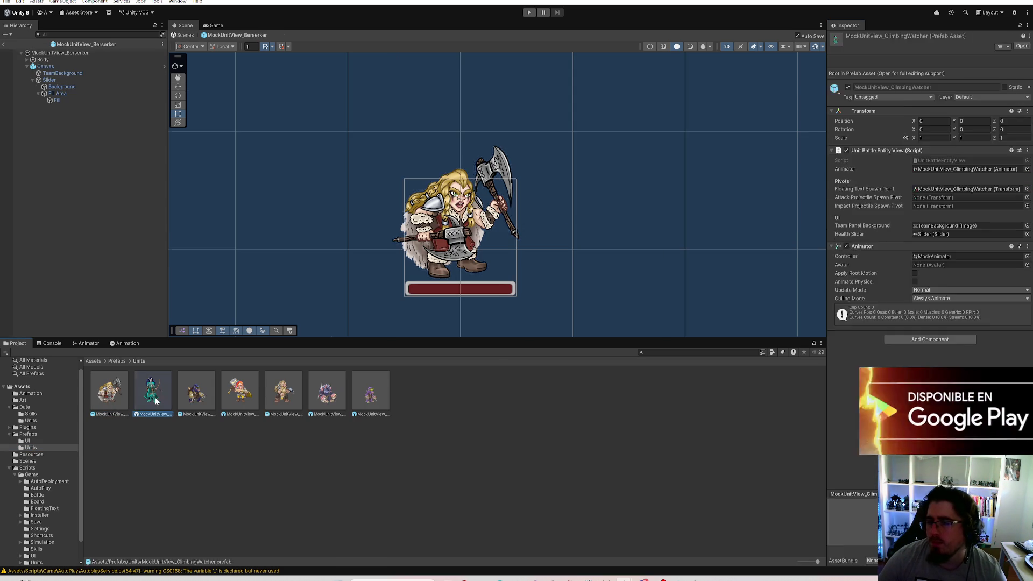
left_click(197, 395)
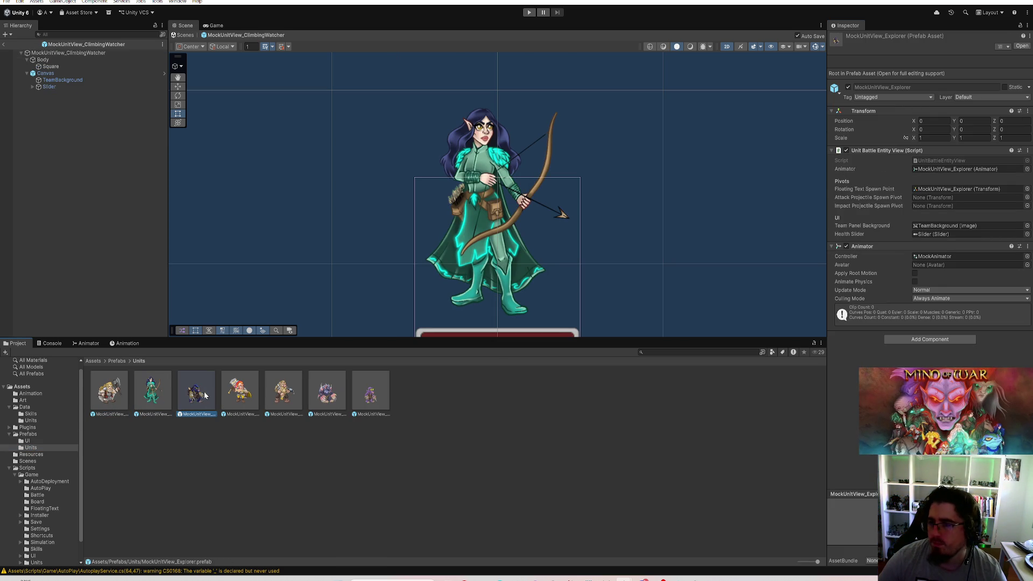
key("Right")
key("Left")
key("Right")
key("Right")
key("Right")
key("Right")
left_click(525, 418)
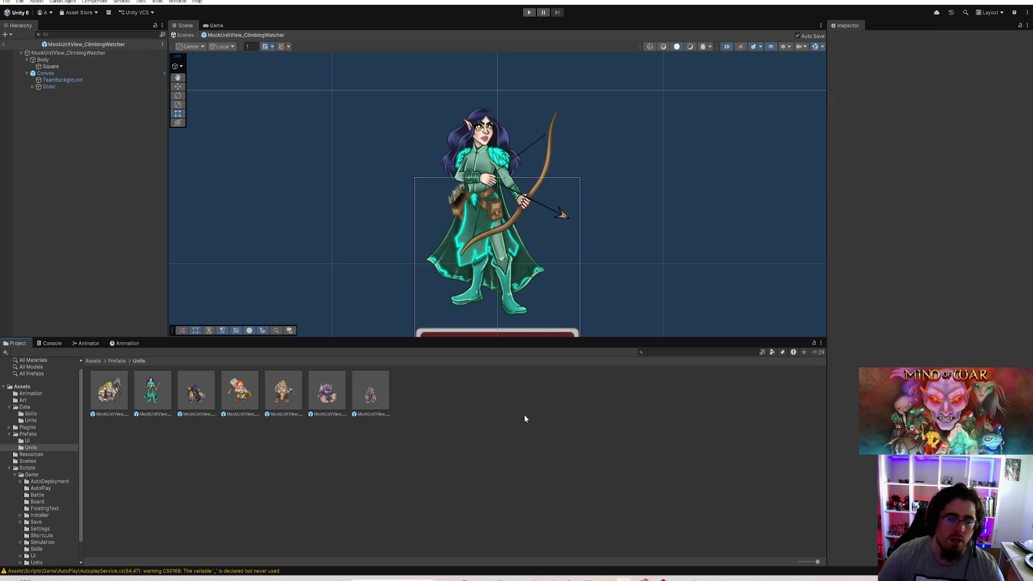
left_click(530, 11)
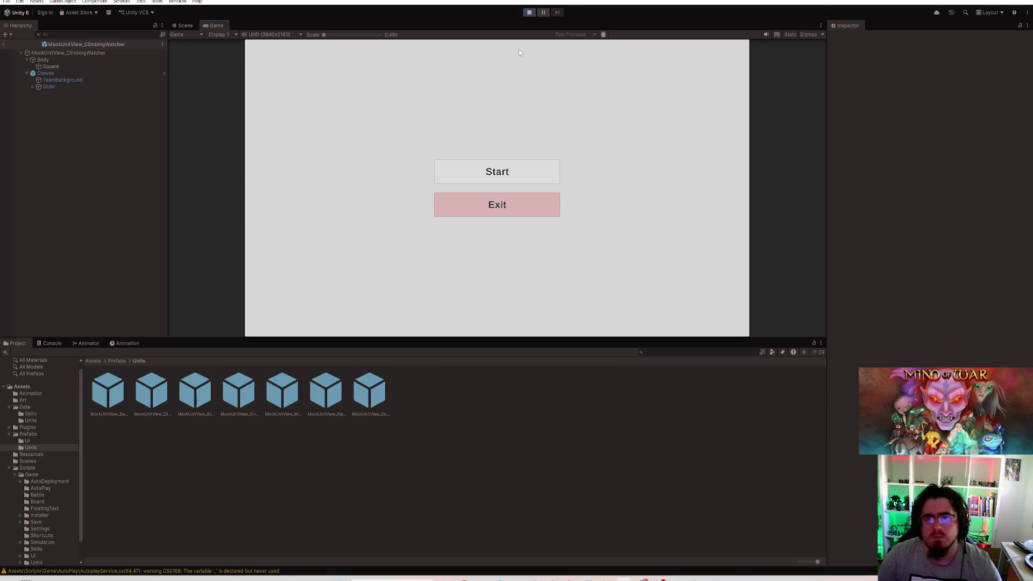
Start a match, buy the Elves and Andromoles units, and maximize the Game view
left_click(479, 162)
left_click(291, 79)
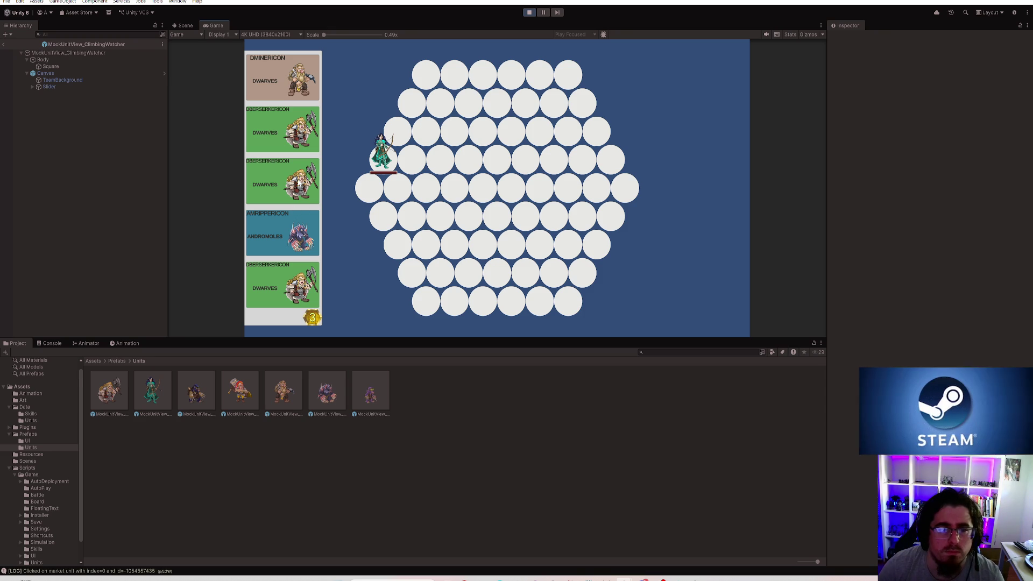
left_click(282, 233)
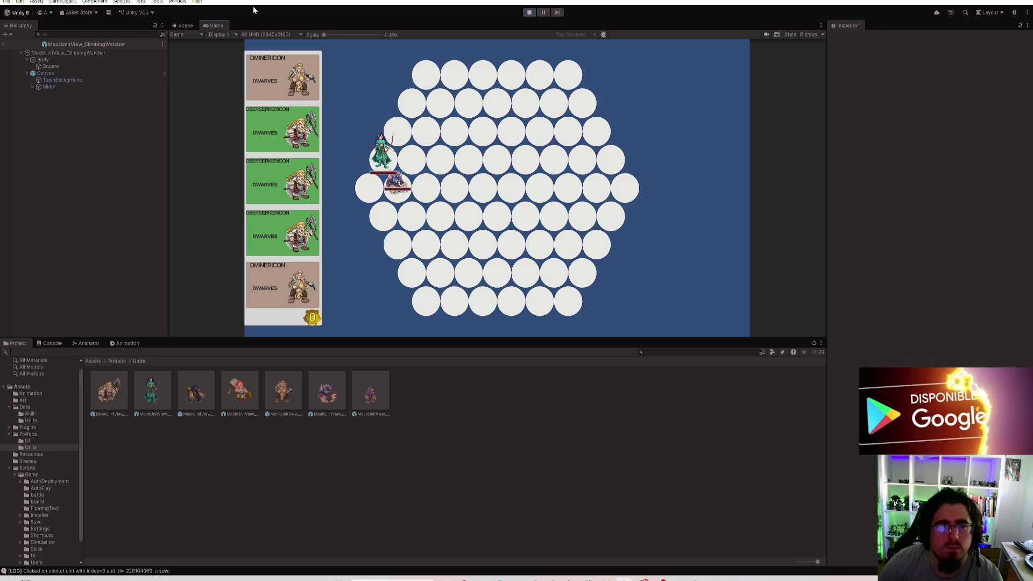
double_click(216, 27)
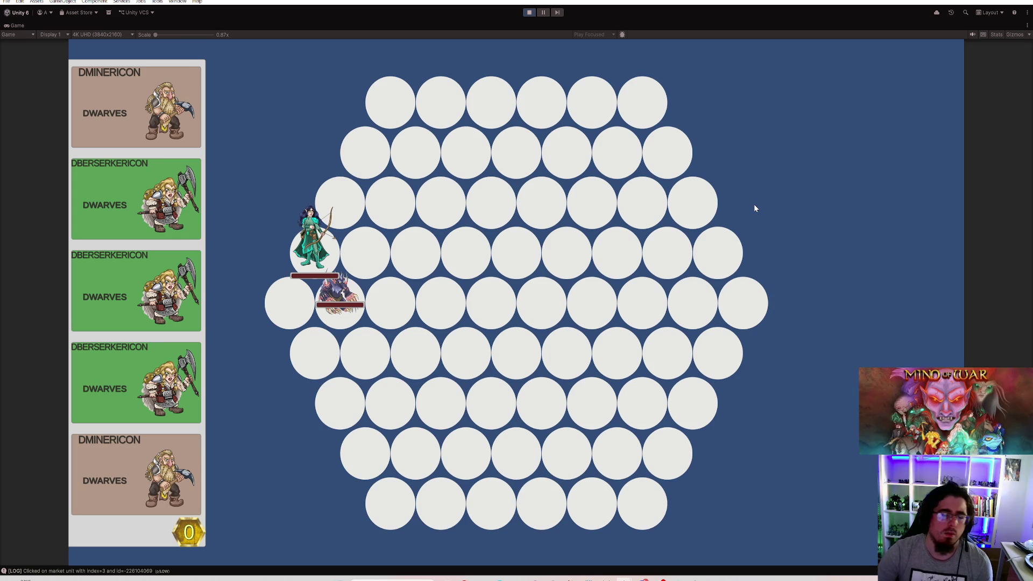
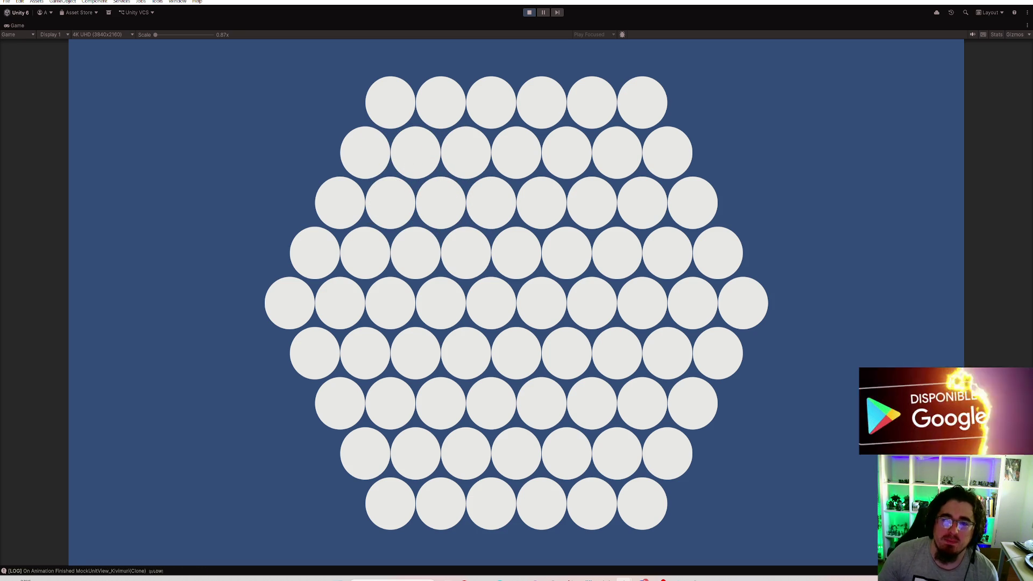
Stop Play mode and open UnitBattleEntityView.cs in Rider from the Inspector's Script field
left_click(528, 13)
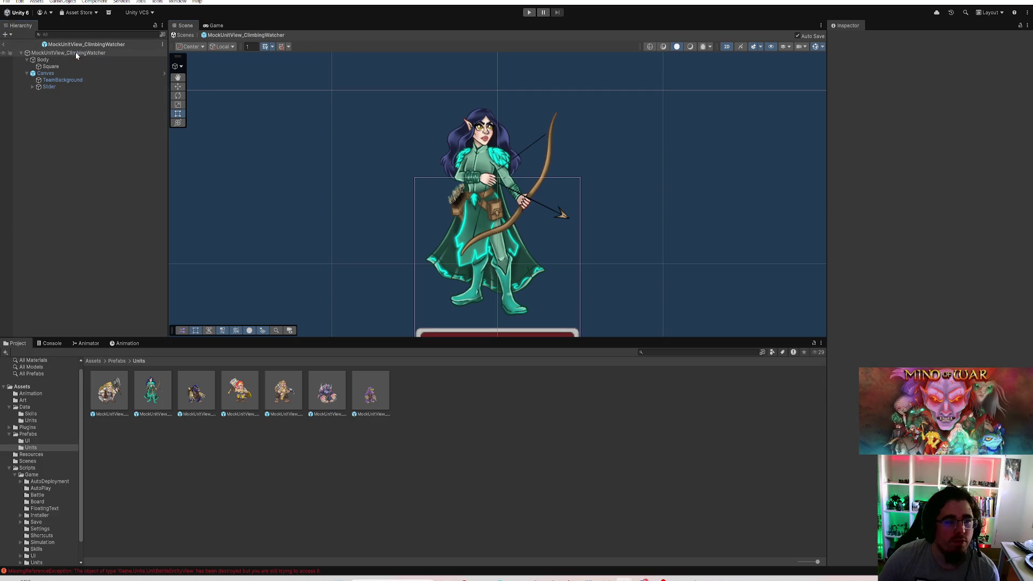
double_click(944, 111)
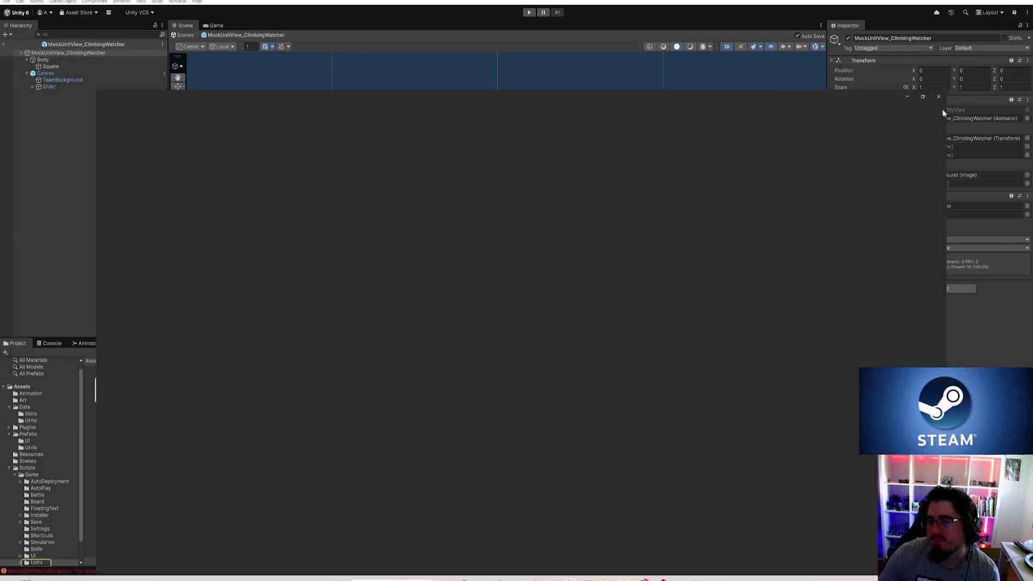
Trace SetTeamColor's call into UnitBattleEntityController.cs and check where the factory calls Initialize()
scroll(159, 431, "down", 5)
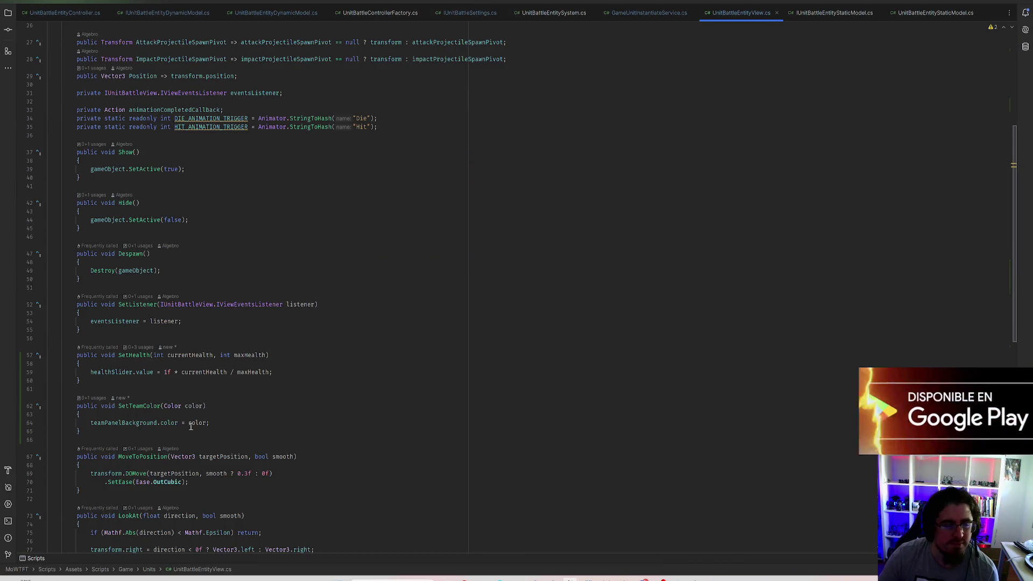
left_click(123, 405, "ctrl")
left_click(199, 424)
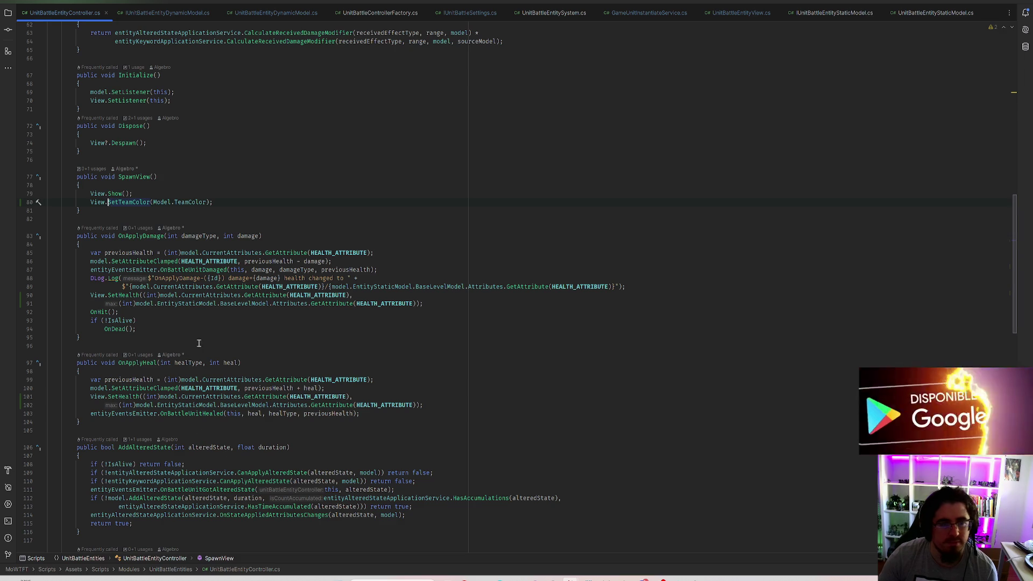
scroll(185, 206, "up", 2)
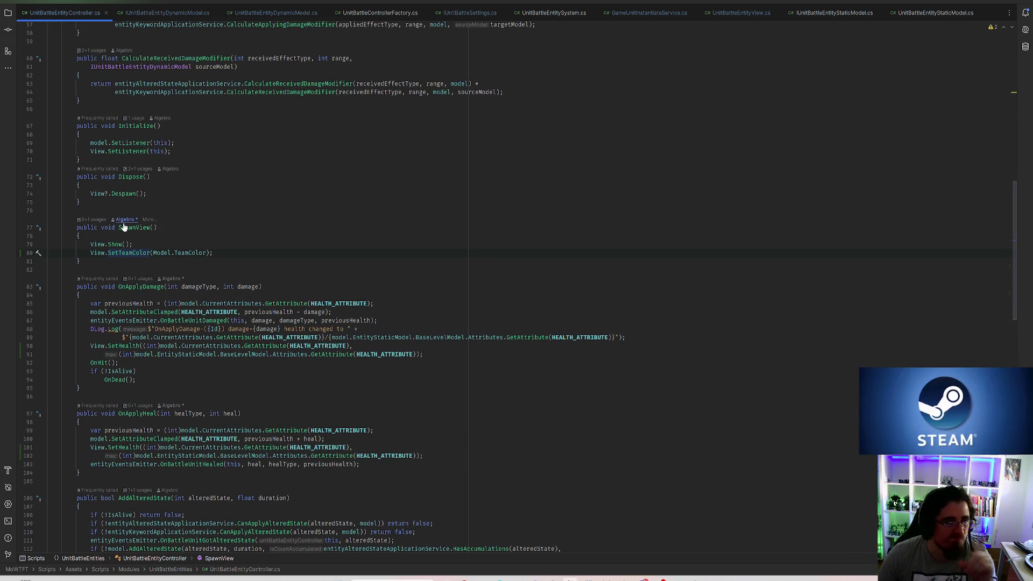
scroll(210, 241, "up", 3)
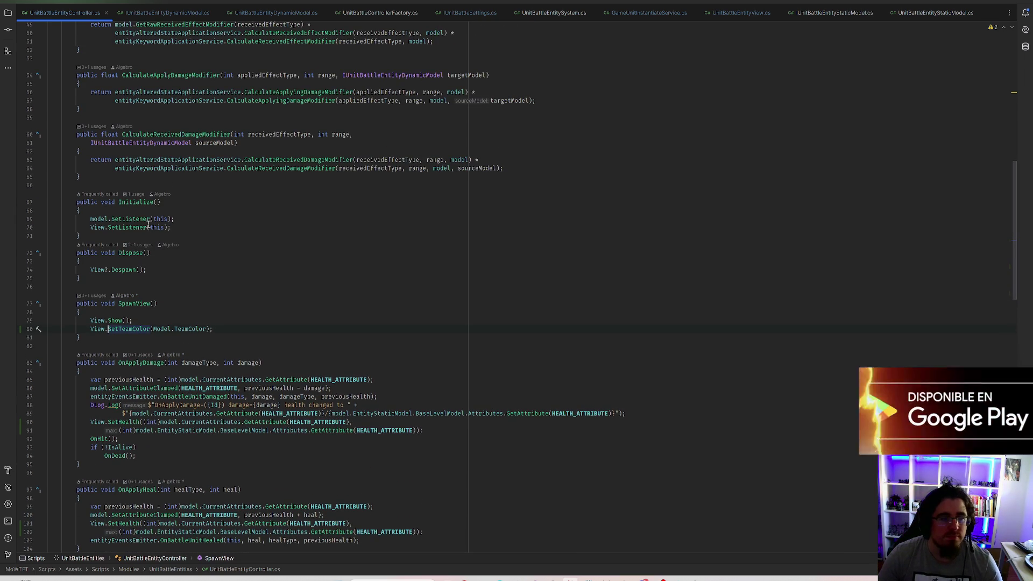
left_click(132, 194)
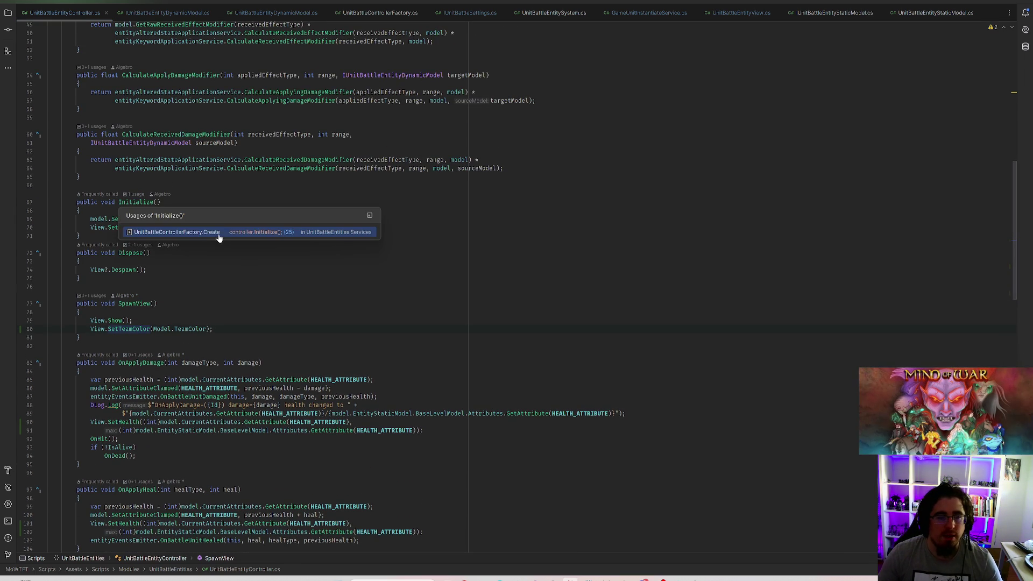
left_click(219, 238)
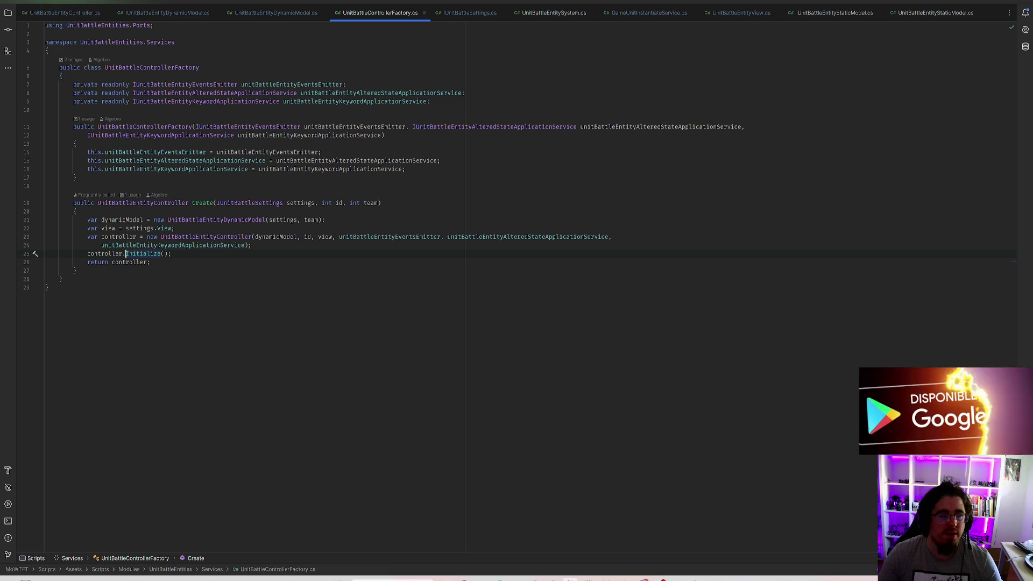
key("ctrl+alt+Left")
Move View.SetTeamColor(Model.TeamColor) from SpawnView into Initialize and return to Unity
left_click(16, 327)
key("BackSpace")
key("BackSpace")
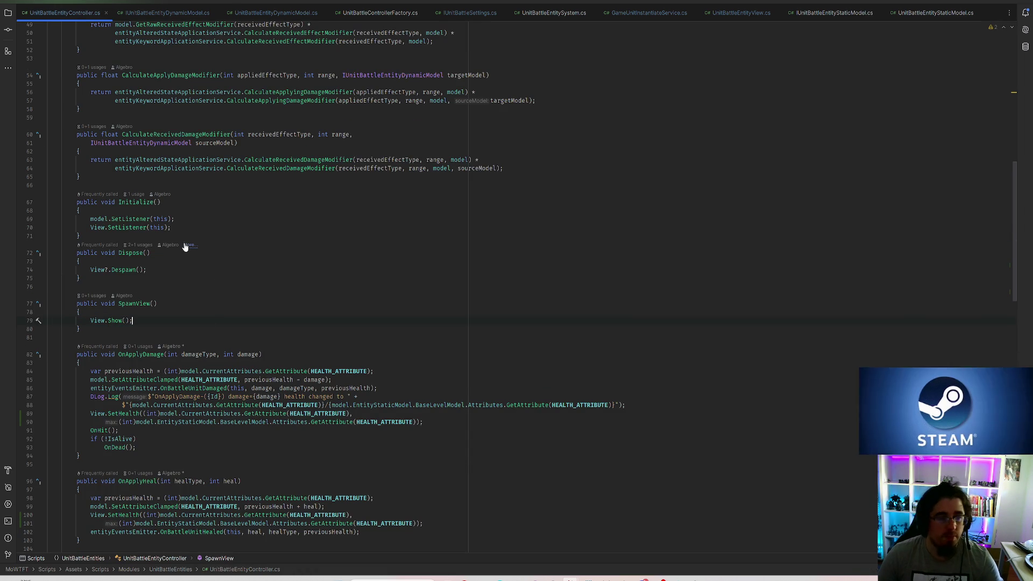
key("Down")
key("Return")
type("View.SetTeamColor(Model.TeamColor);")
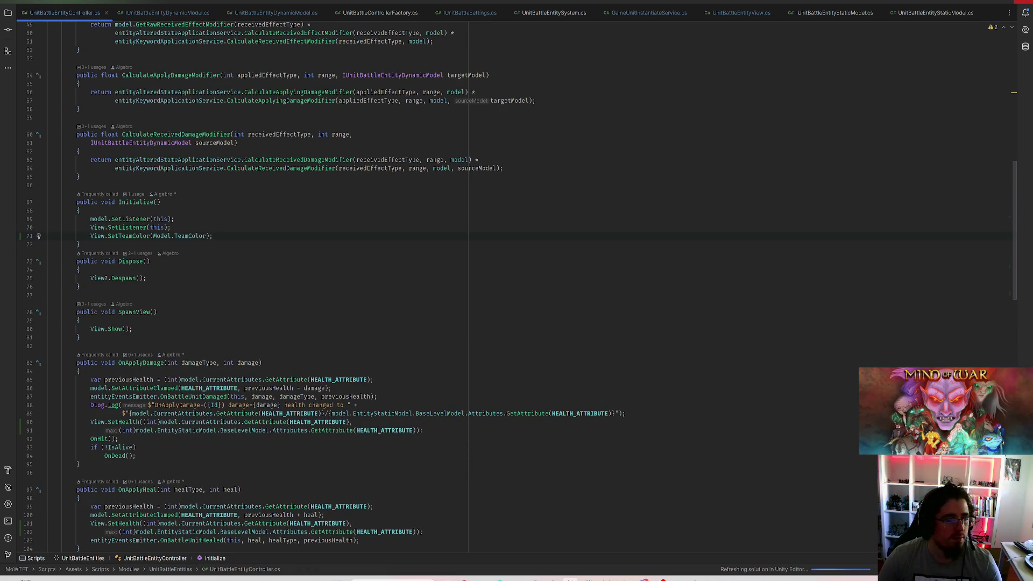
key("alt+Tab")
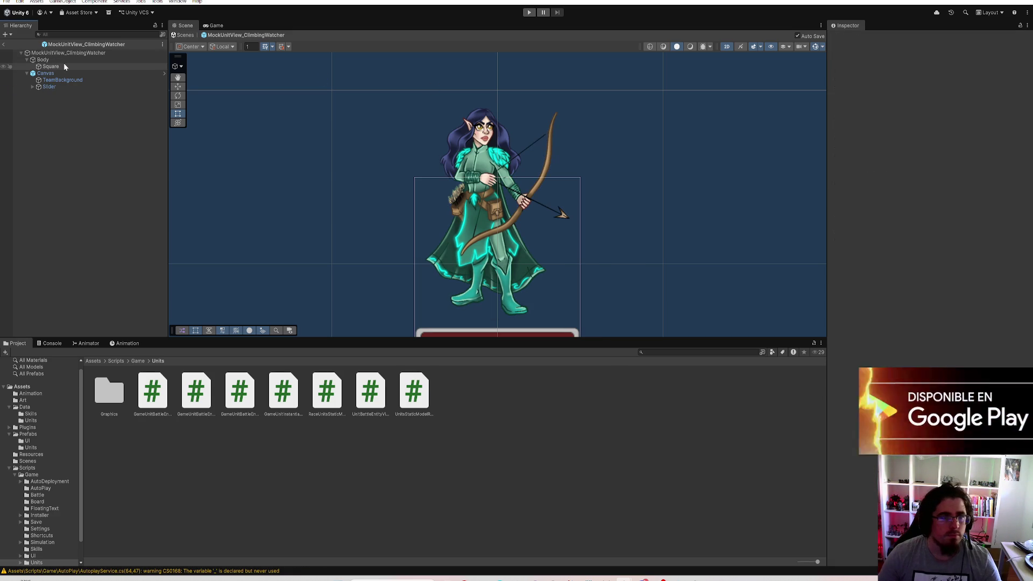
Open the unit prefab's UnitBattleEntityView script and locate the facing line in LookAt
left_click(67, 52)
double_click(370, 390)
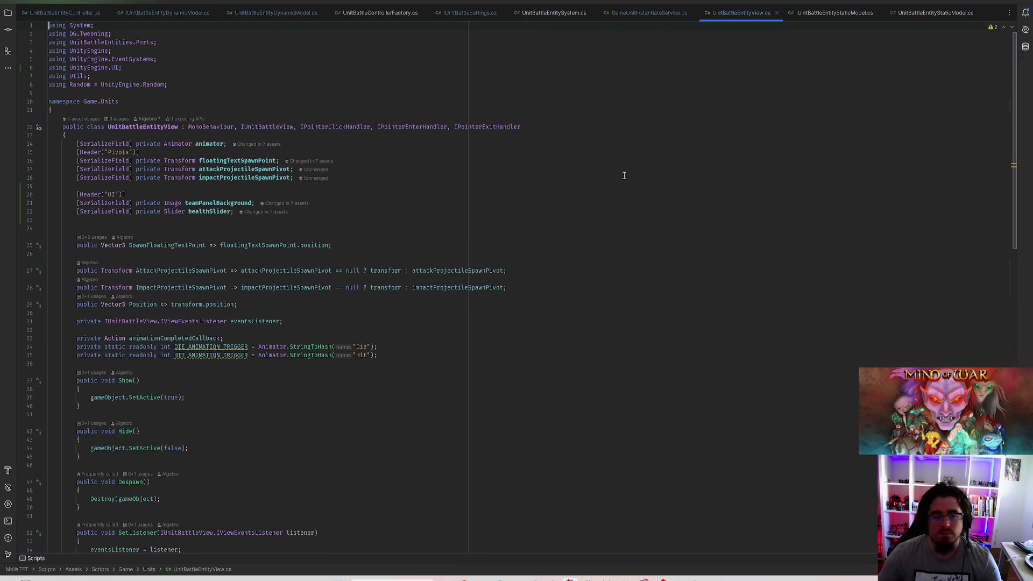
scroll(370, 374, "down", 6)
scroll(371, 374, "down", 8)
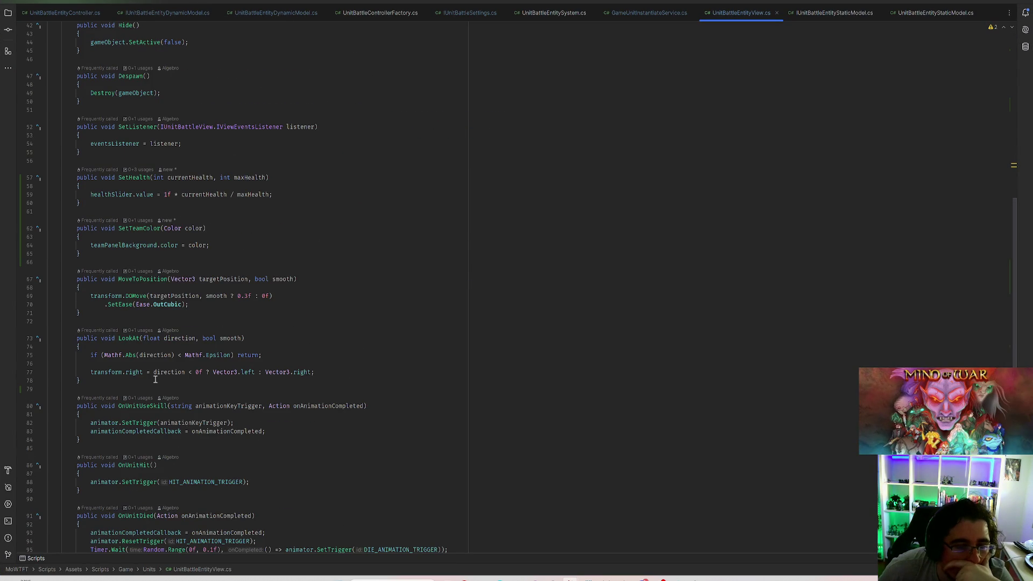
left_click(117, 372)
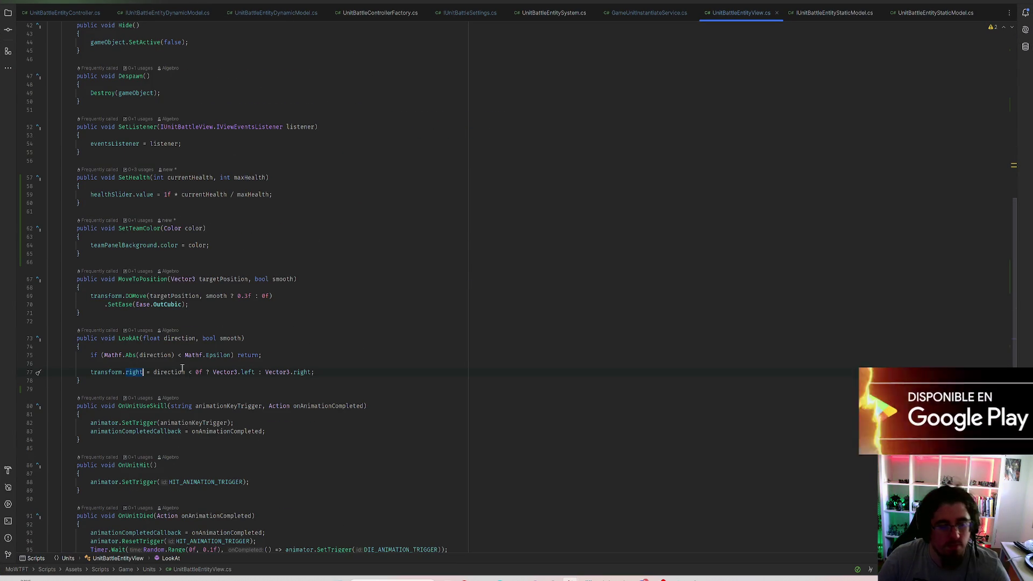
scroll(182, 367, "up", 12)
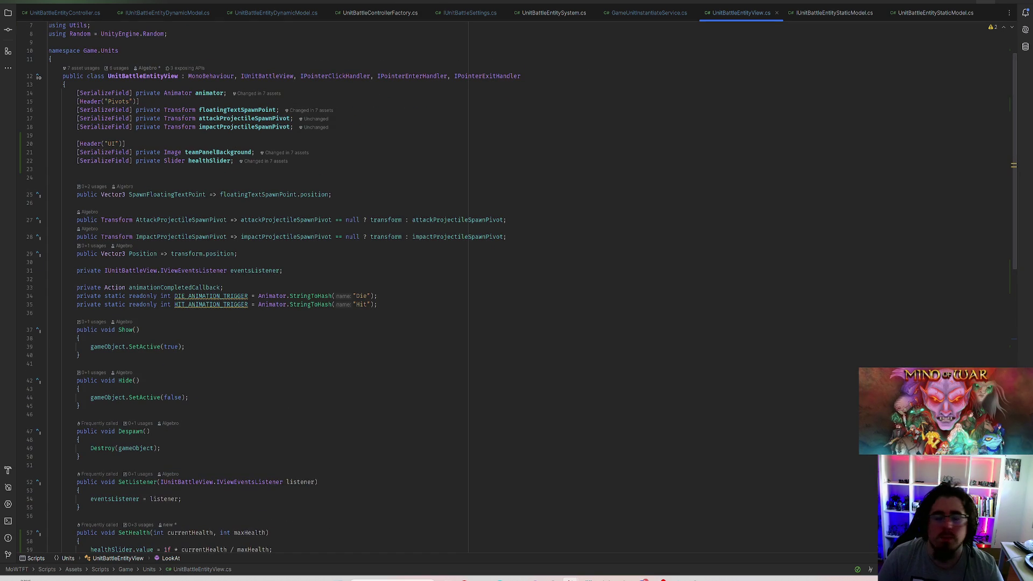
scroll(409, 322, "down", 15)
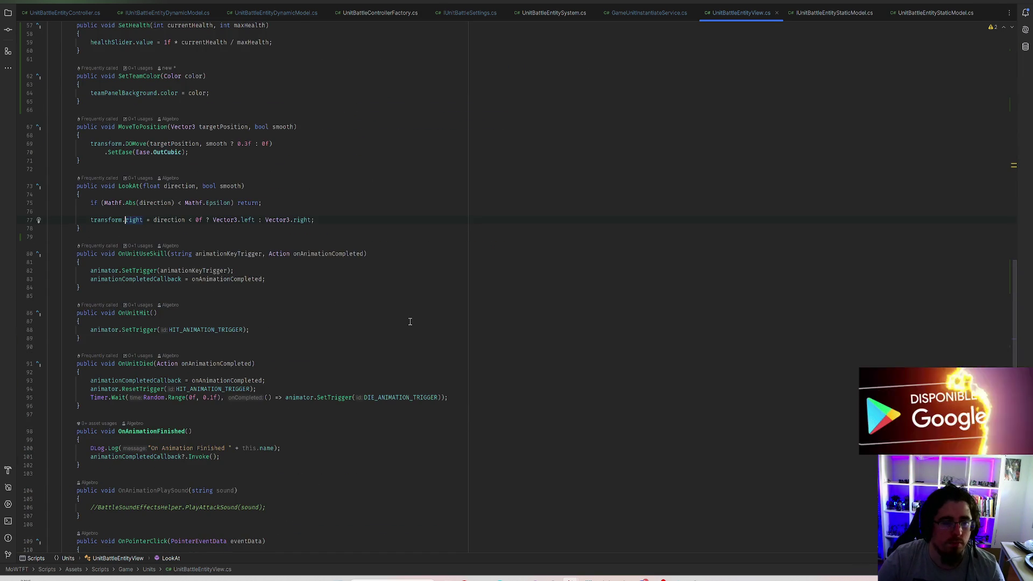
Change the facing line to transform.GetChild(0).right and switch to Unity to recompile
type("GetChild(")
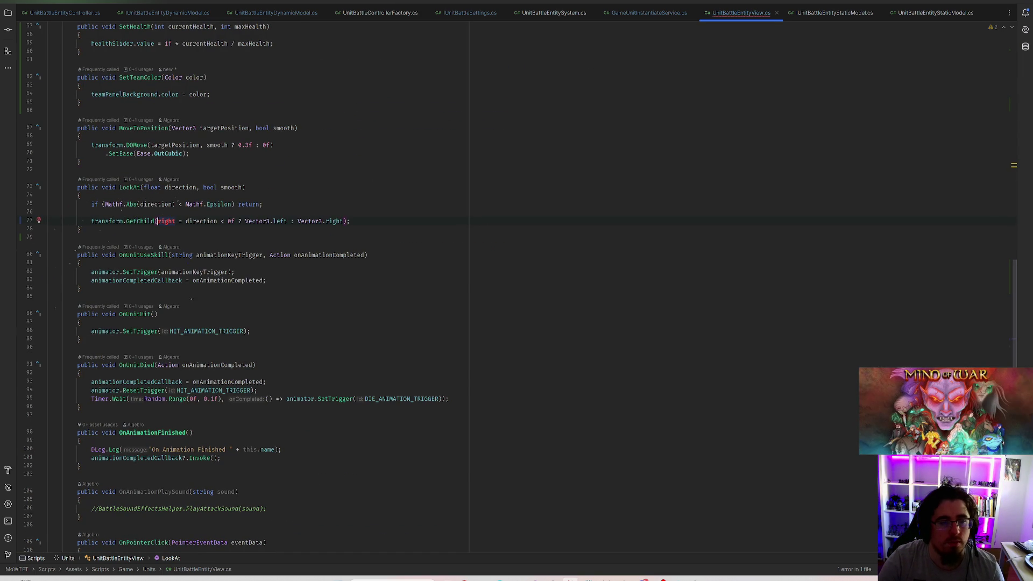
type("0).")
key("Escape")
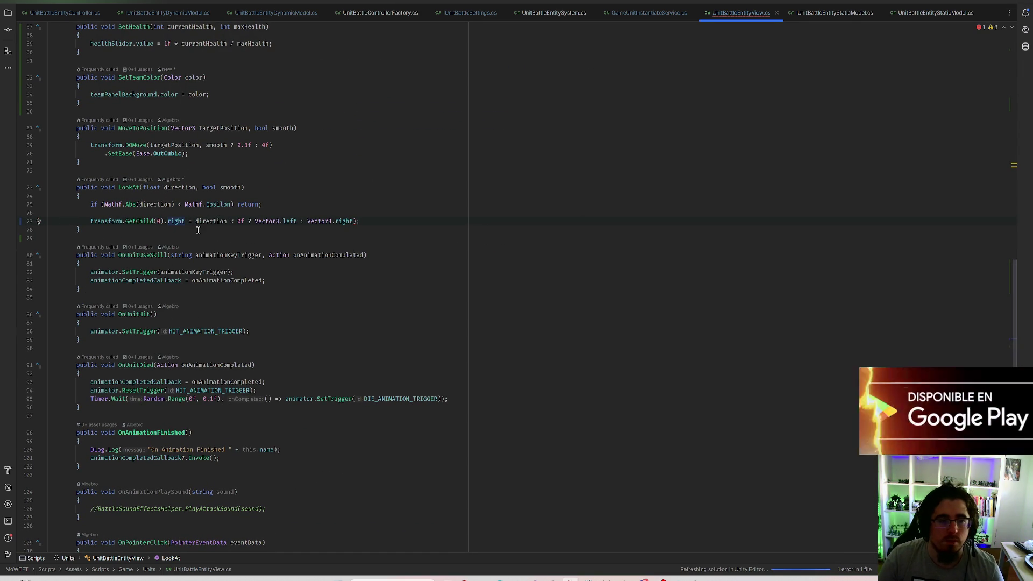
key("ctrl+z")
key("ctrl+z")
key("ctrl+z")
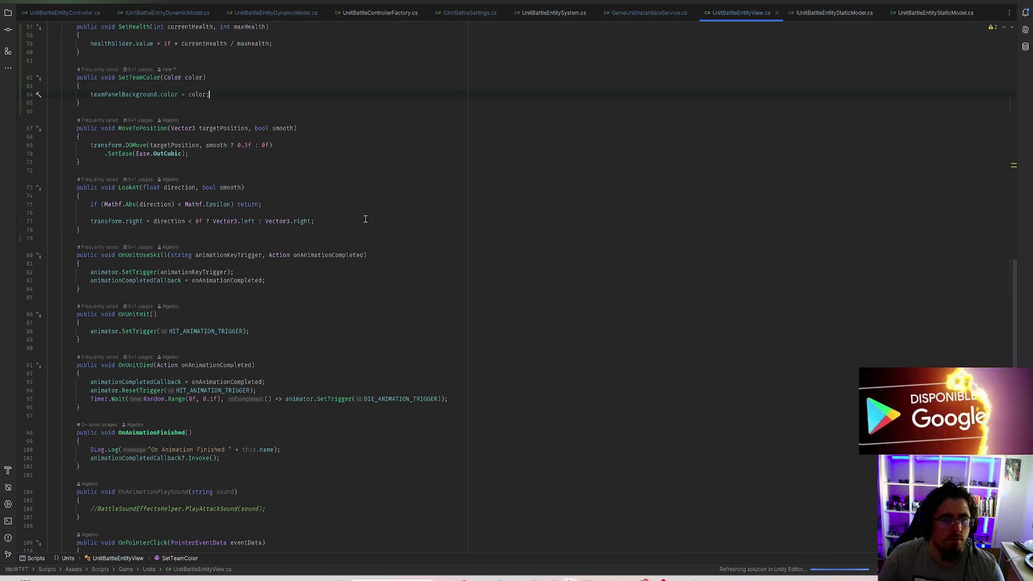
key("ctrl+shift+z")
key("ctrl+shift+z")
key("ctrl+shift+z")
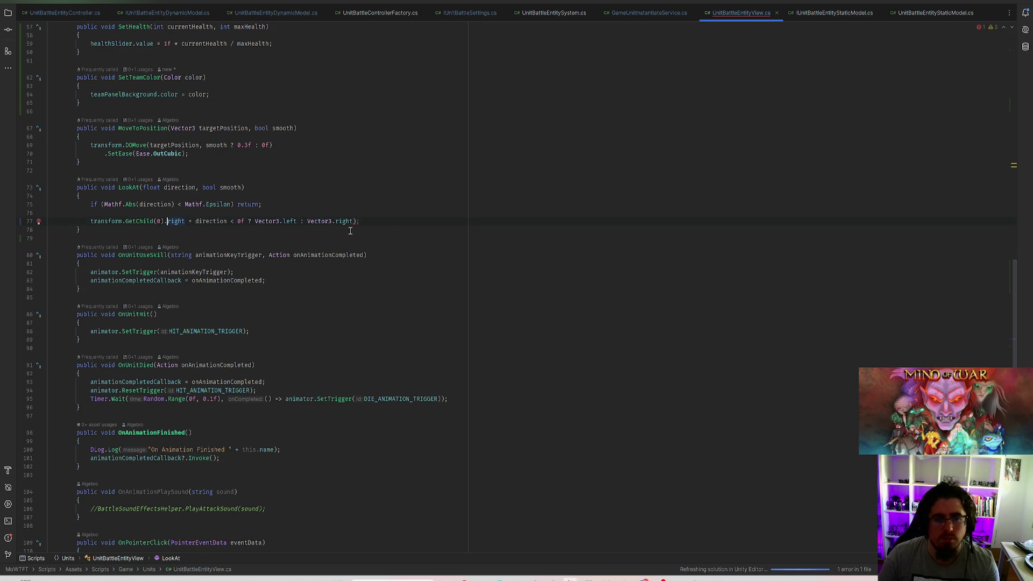
left_click(769, 145)
key("alt+Tab")
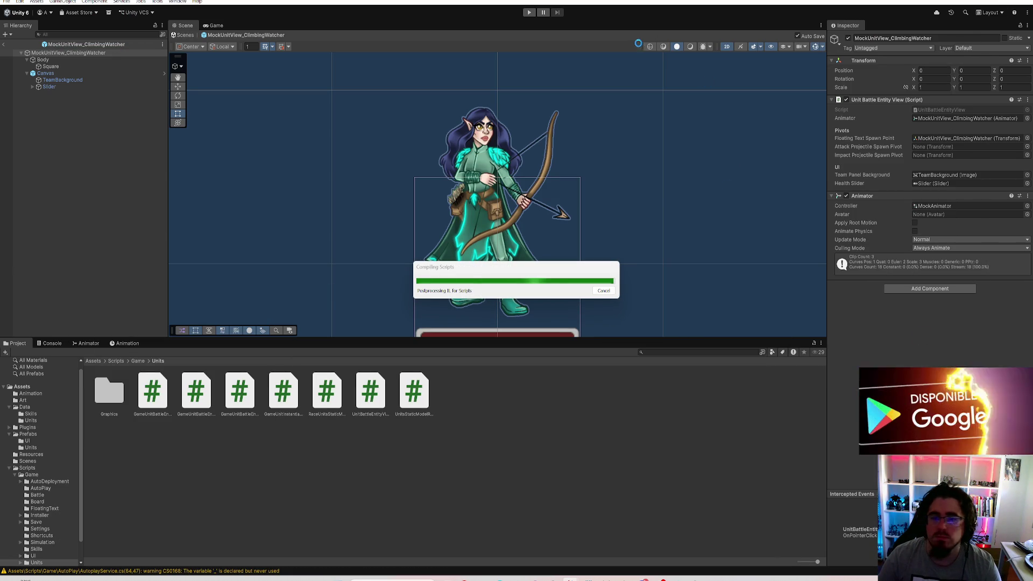
Try 0.5 Left/Right insets on the health Slider, revert them, and show the Prefabs folder
left_click(57, 73)
left_click(51, 87)
scroll(511, 196, "down", 2)
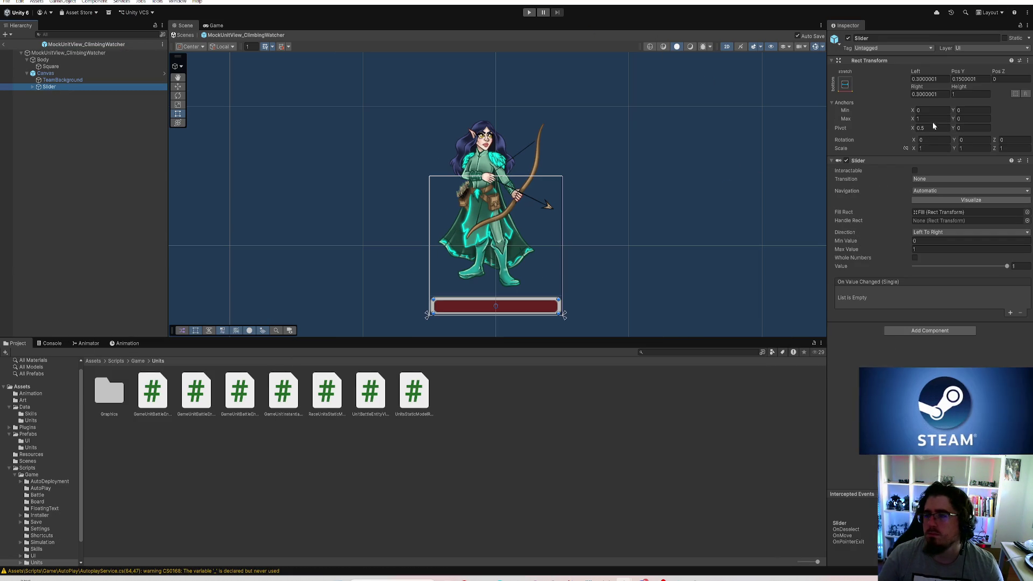
left_click(928, 79)
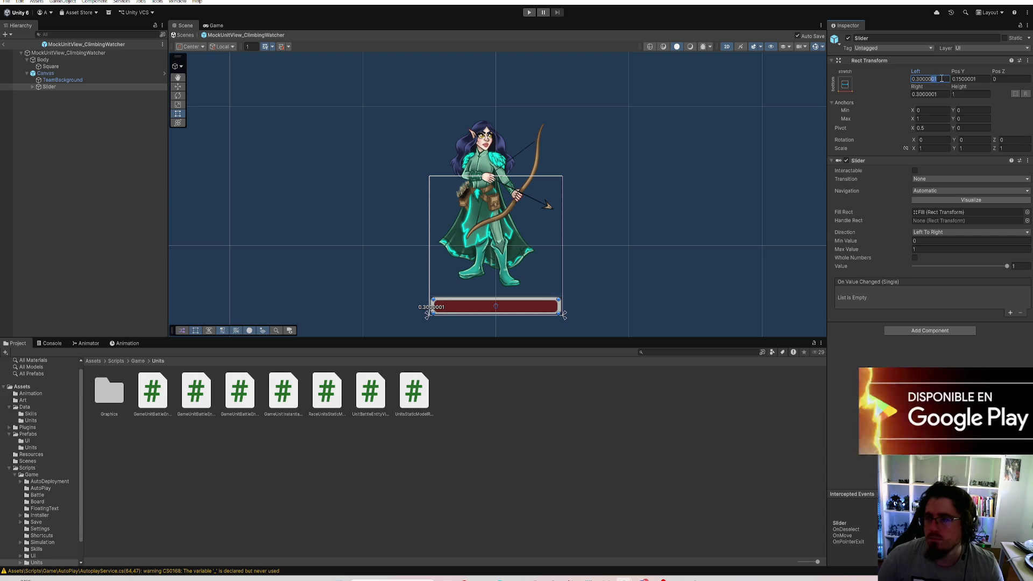
type("0.5")
key("Tab")
key("Tab")
key("Tab")
type("0.5")
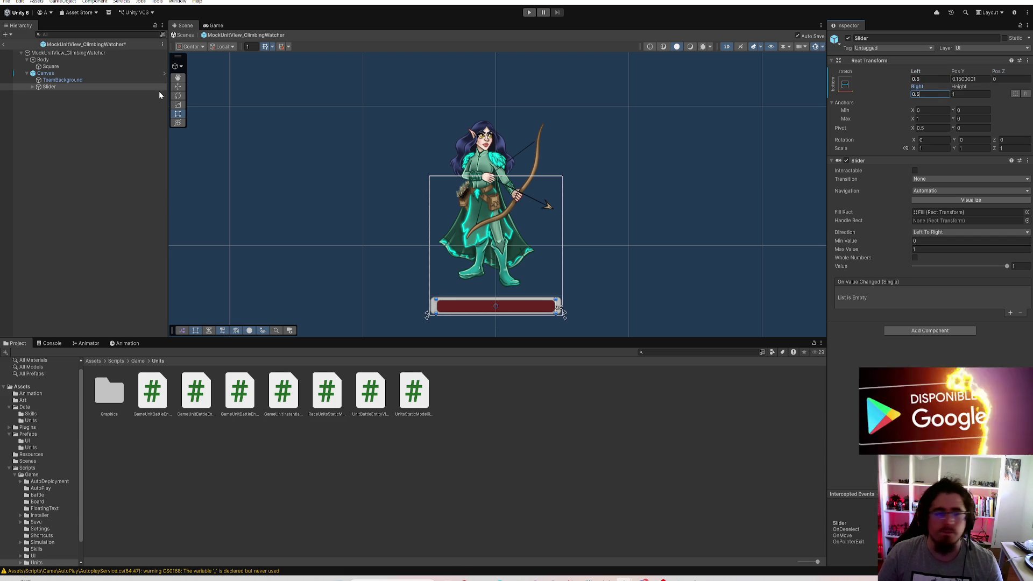
key("ctrl+z")
key("ctrl+z")
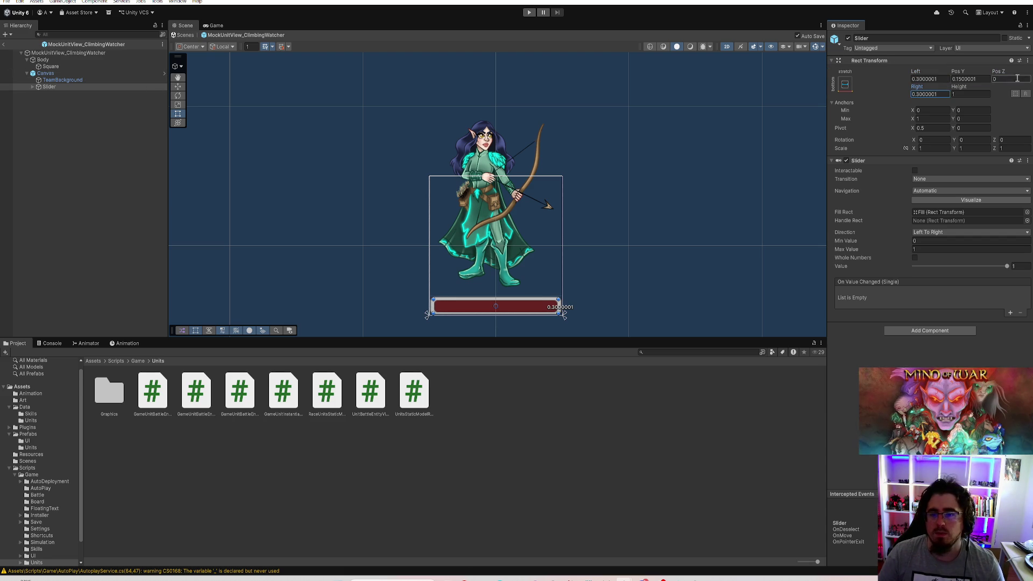
left_click(28, 434)
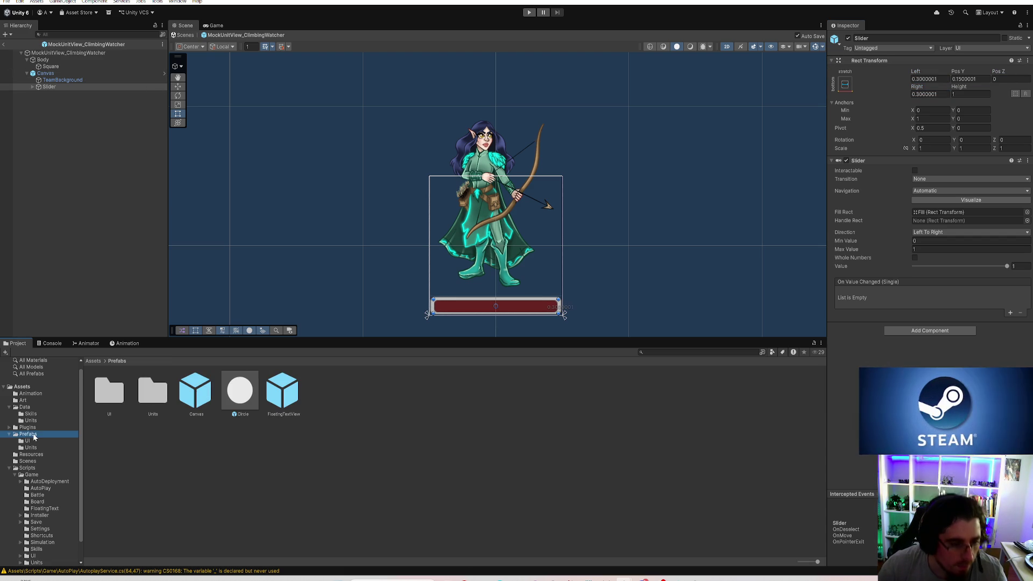
In the Canvas prefab, set the Slider to Left/Right 0.5, Height 0.9 and Pos Y 0.2
double_click(196, 392)
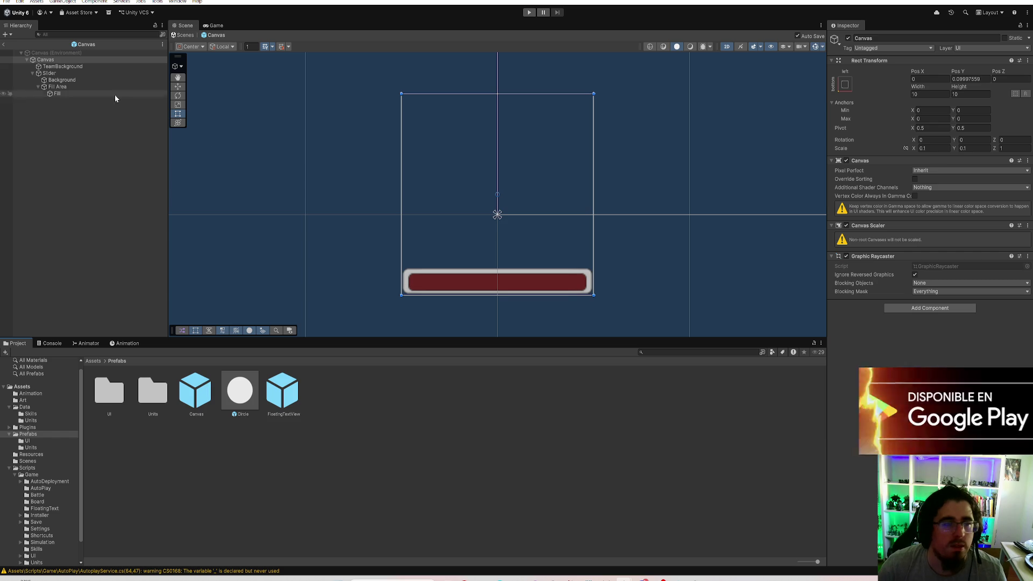
left_click(78, 72)
left_click(927, 78)
type("0.5")
key("Tab")
key("Tab")
key("Tab")
type("0.5")
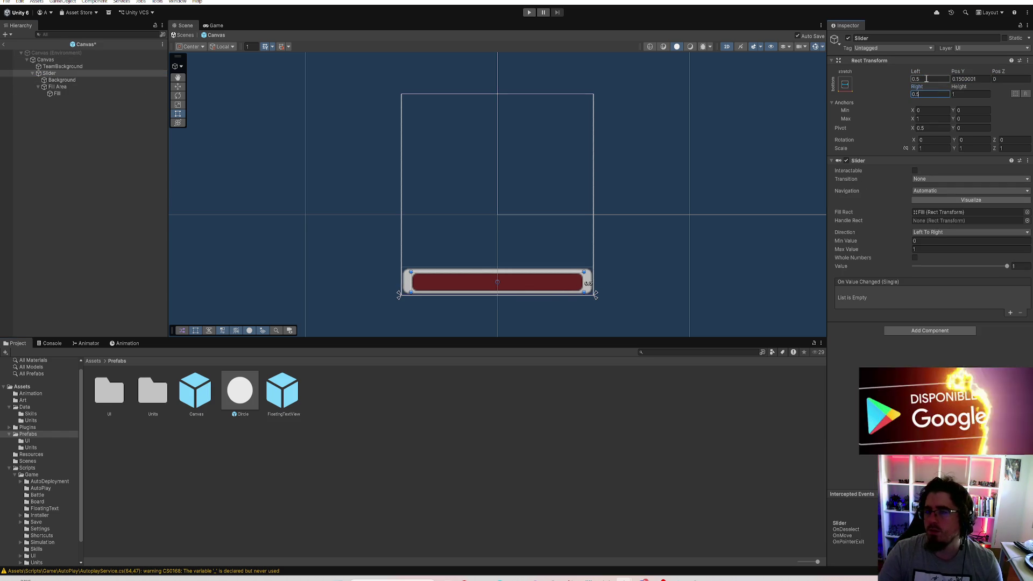
left_click(967, 94)
type("0.9")
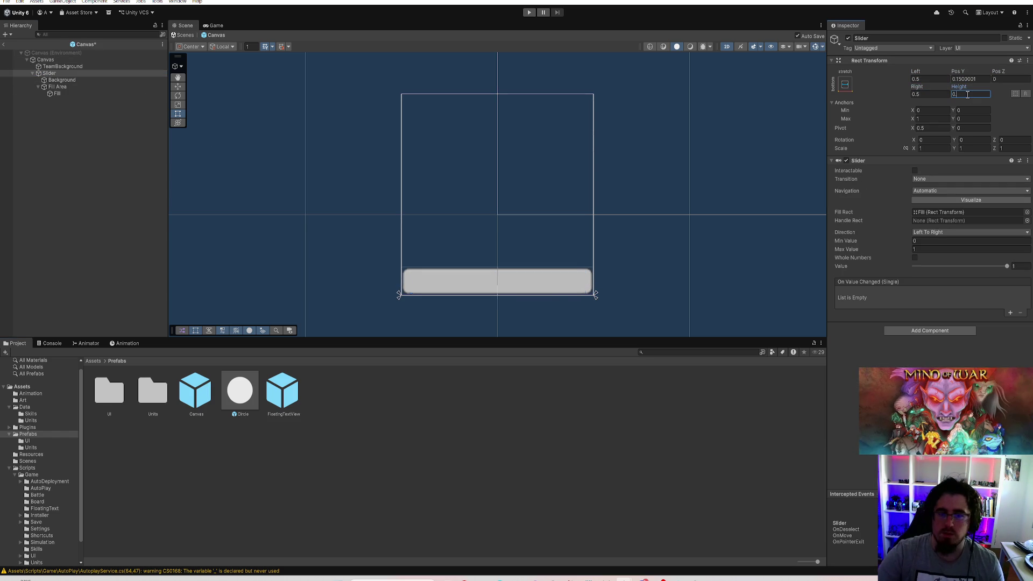
left_click(970, 80)
type("0.2")
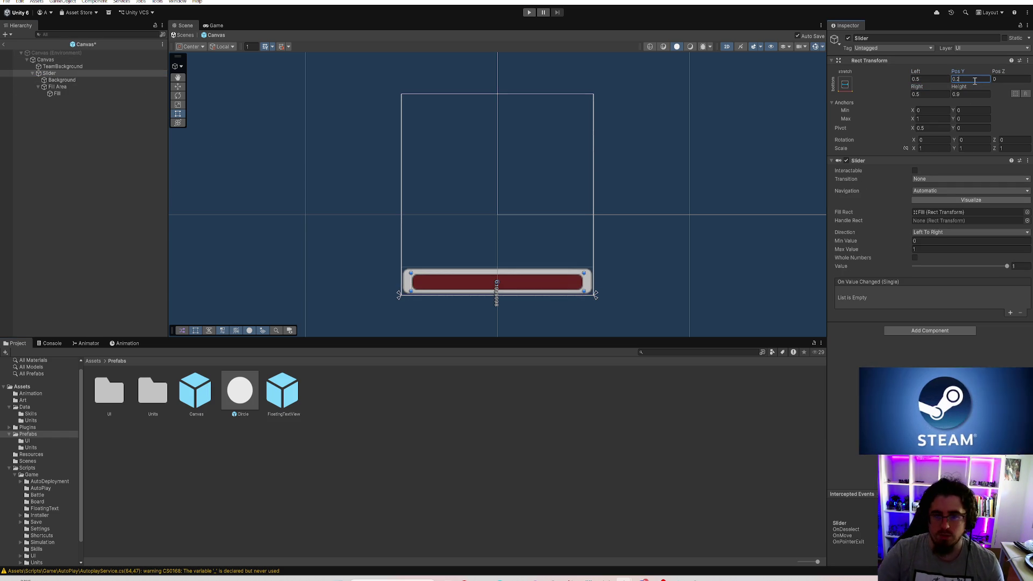
Inset TeamBackground 0.2 on left and right, then start Play mode to test
left_click(81, 67)
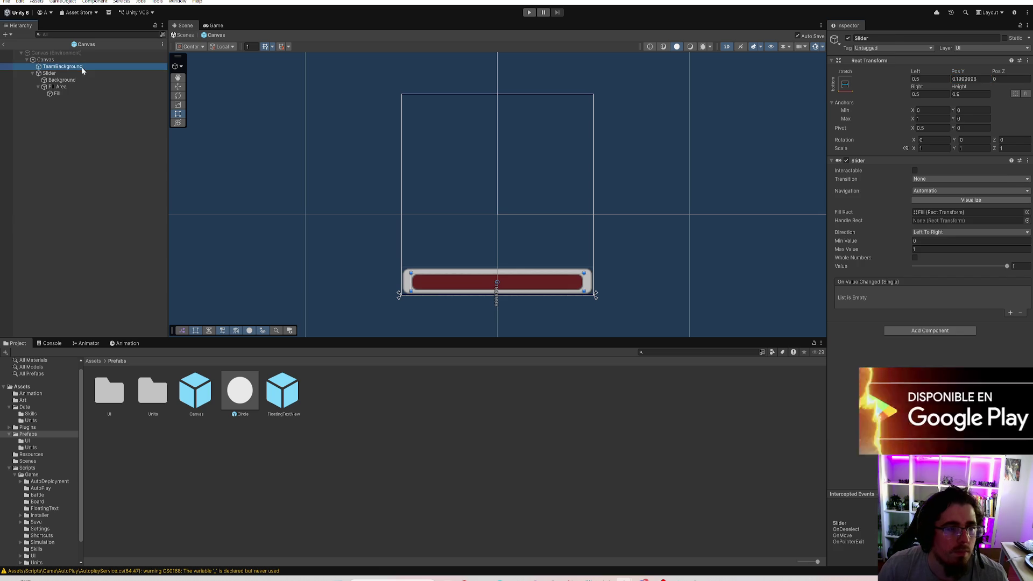
left_click(929, 79)
type("0.2")
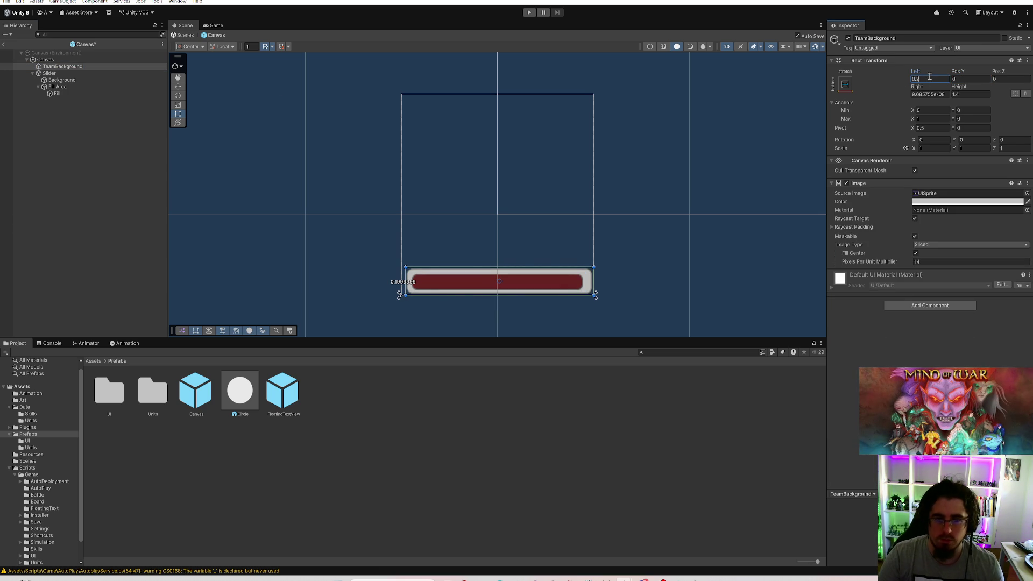
key("Tab")
key("Tab")
key("Tab")
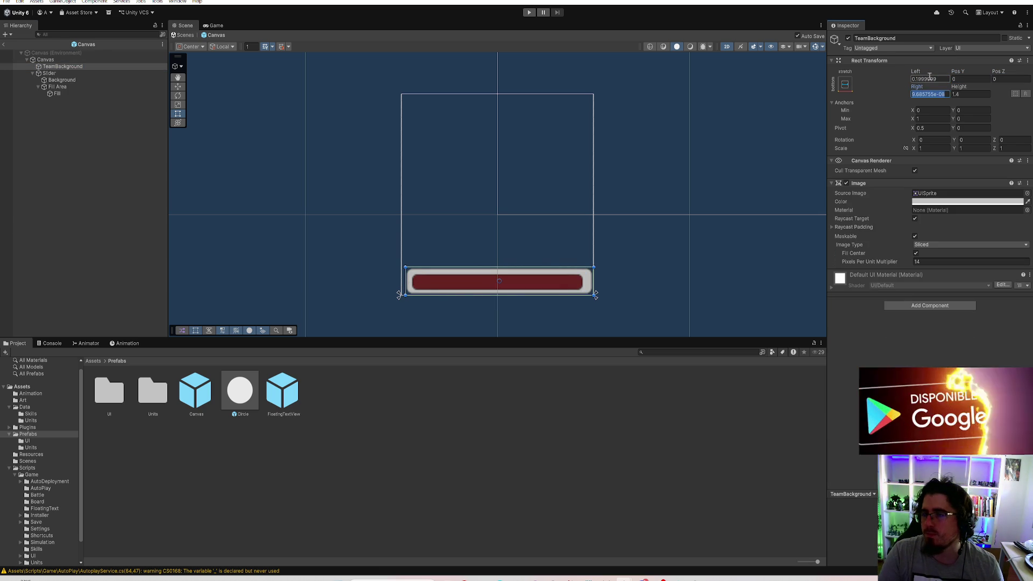
type("0.2")
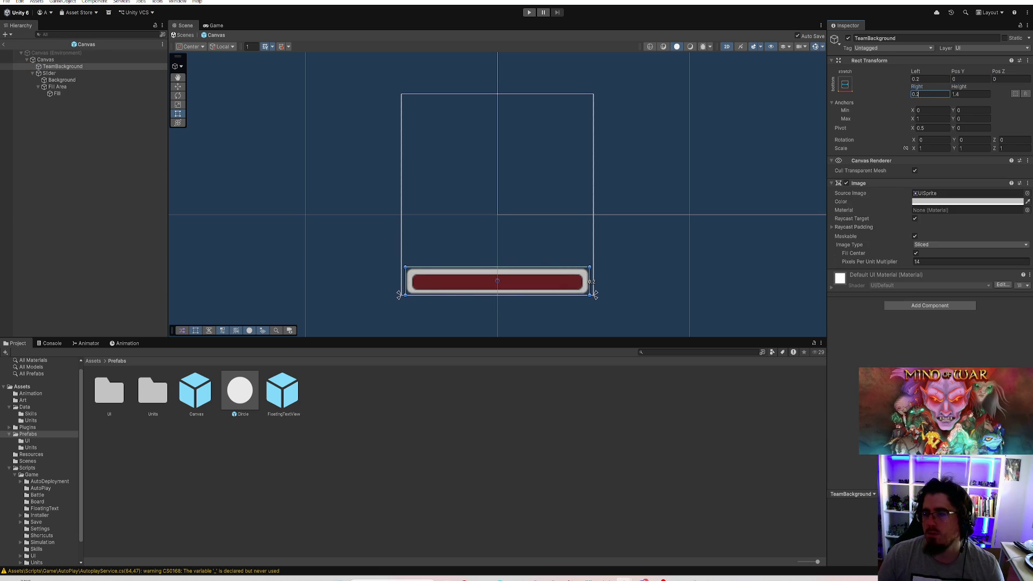
left_click(529, 13)
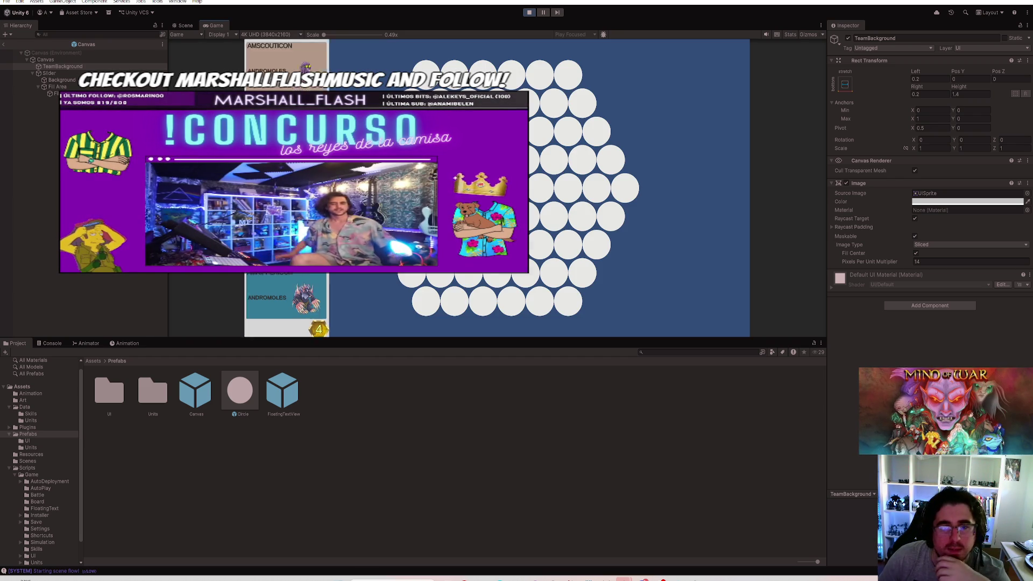
Pick a market unit, maximize the Game view, then pause and view the Console log
left_click(300, 280)
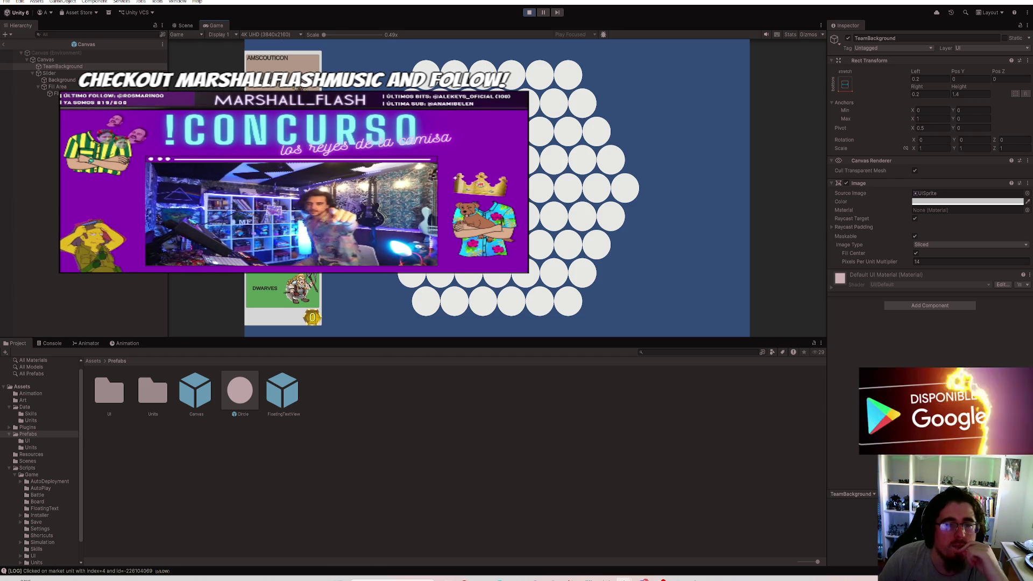
double_click(236, 26)
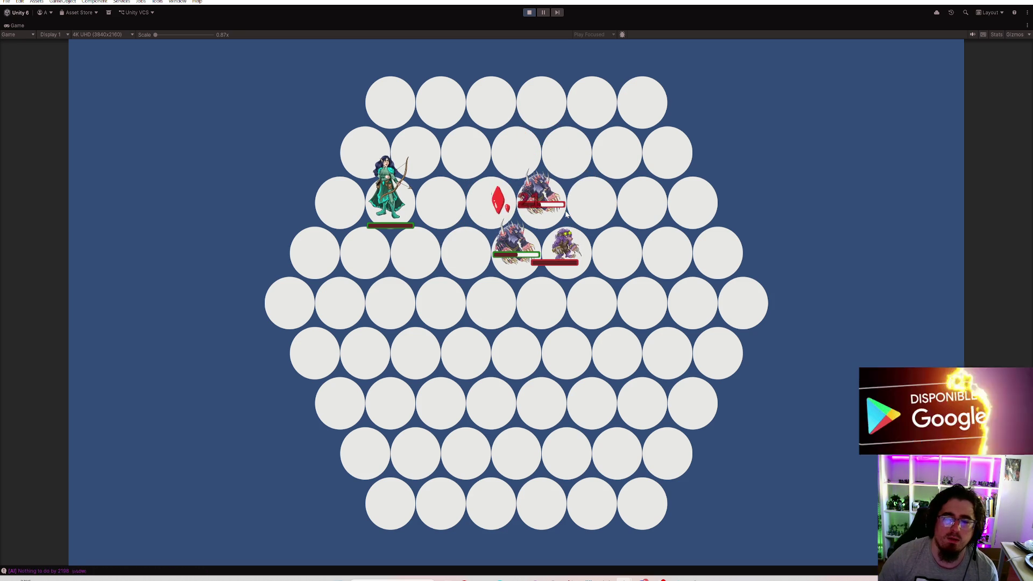
left_click(544, 14)
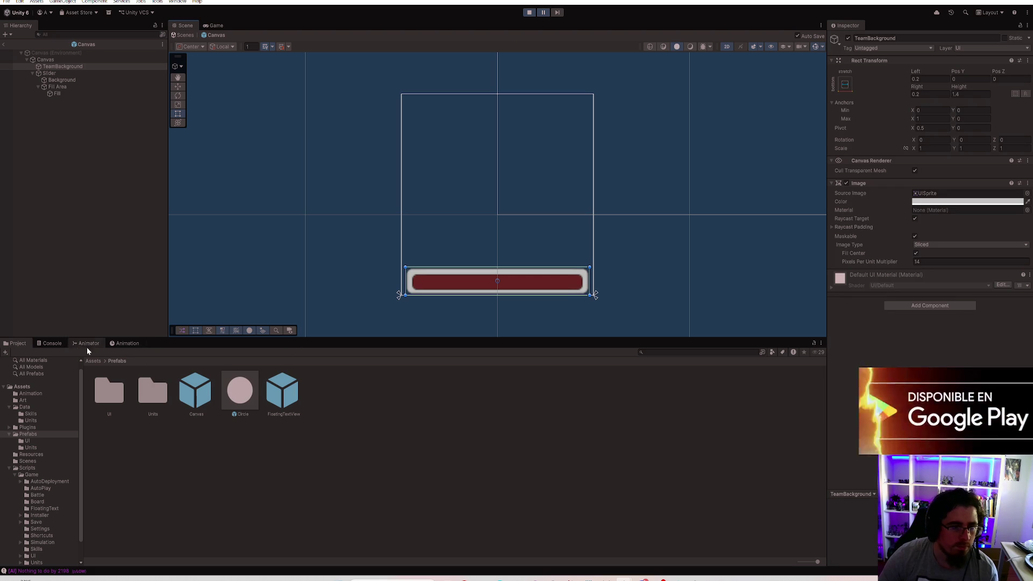
left_click(52, 344)
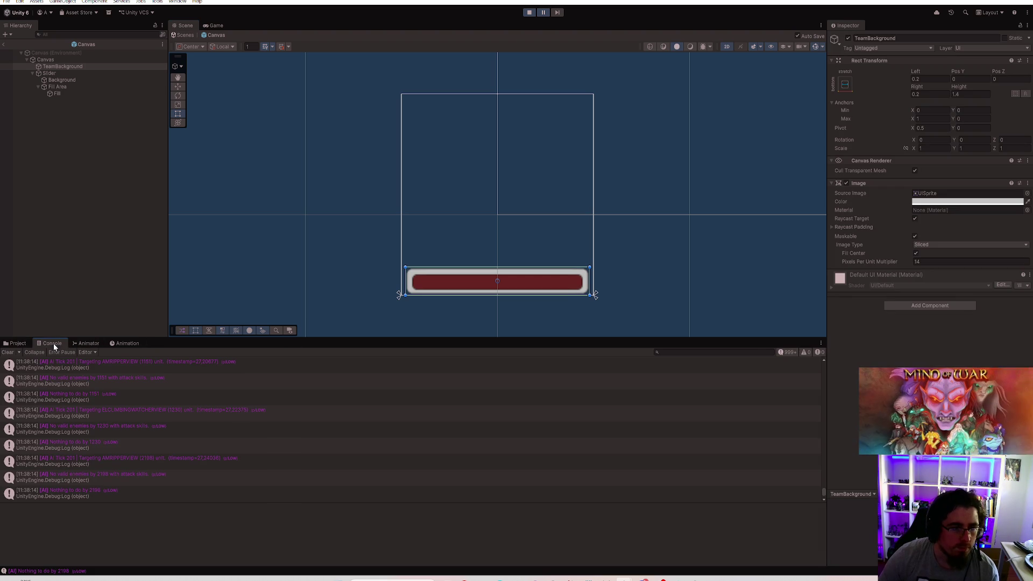
Exit Prefab Mode back to the board scene
left_click(48, 54)
left_click(4, 44)
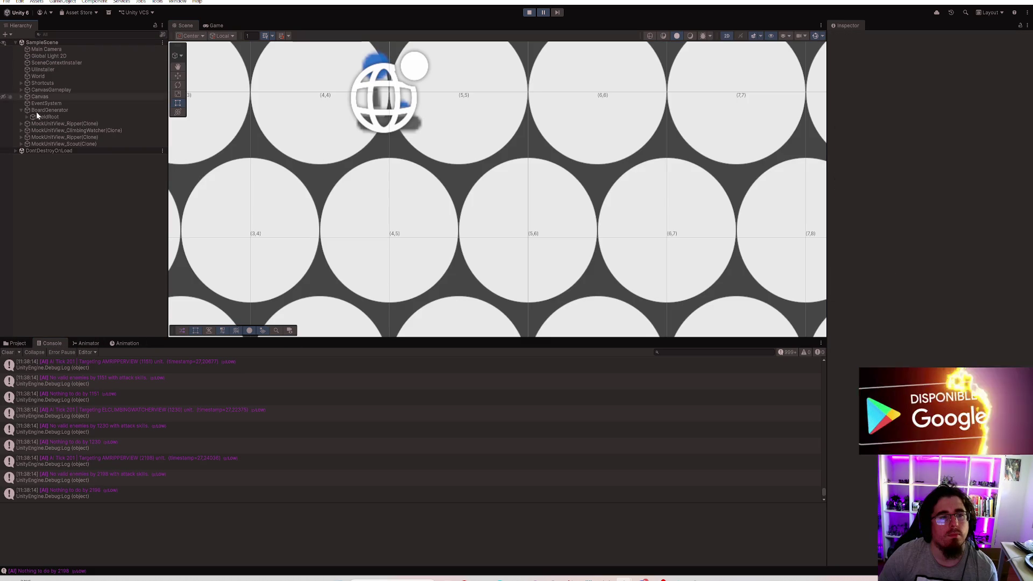
left_click(19, 343)
scroll(468, 161, "down", 3)
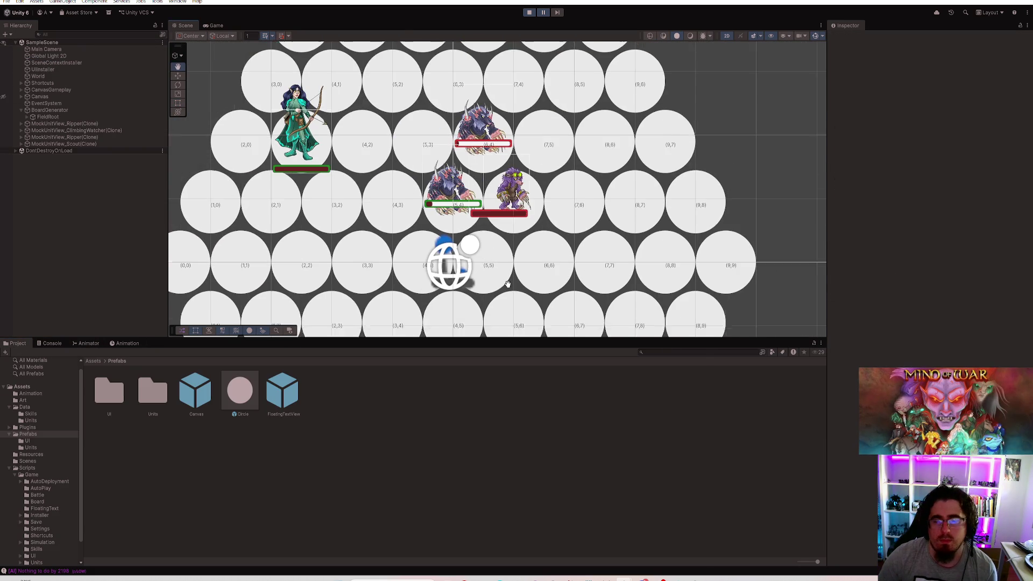
Select the Ripper clone's Body and drag its Rotation Y to turn it
left_click(470, 157)
left_click(477, 134)
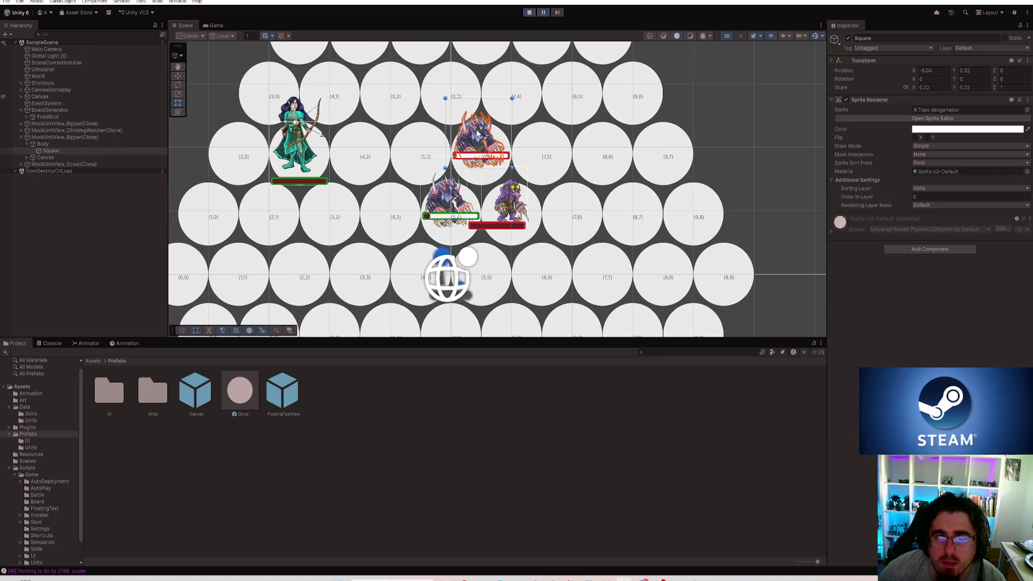
left_click(46, 143)
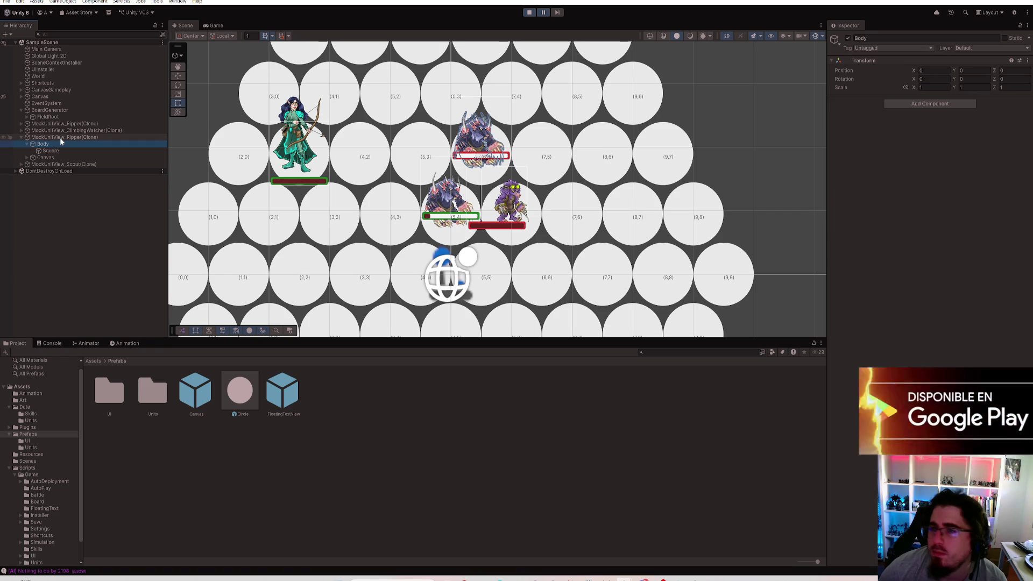
left_click(60, 139)
left_click(43, 144)
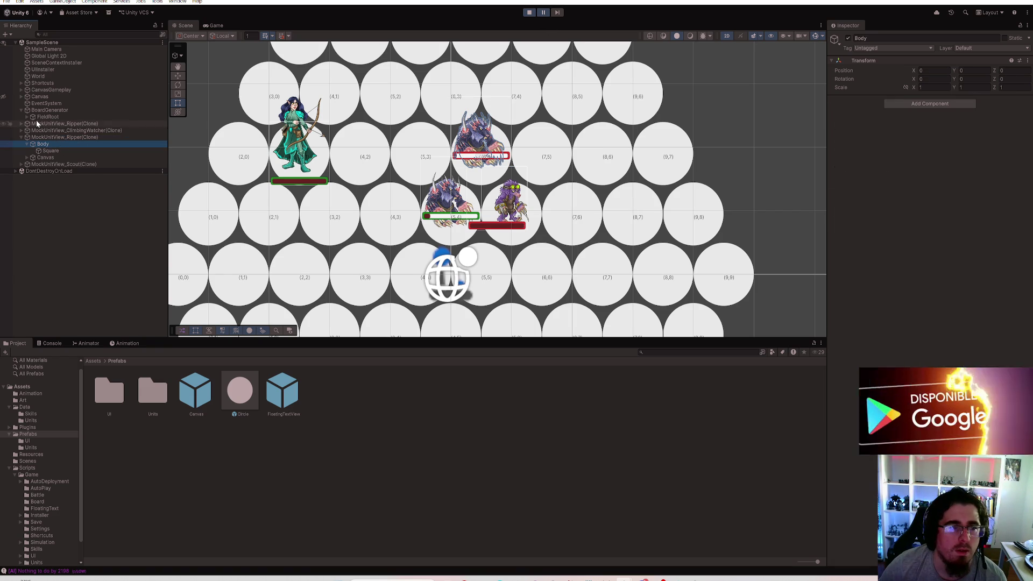
left_click(53, 137)
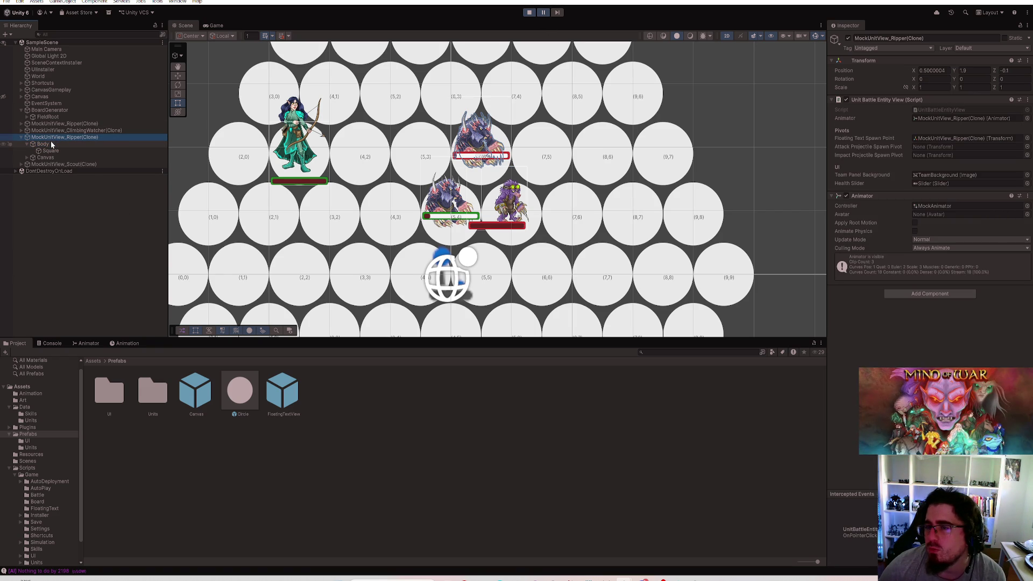
left_click(51, 143)
left_click(928, 87)
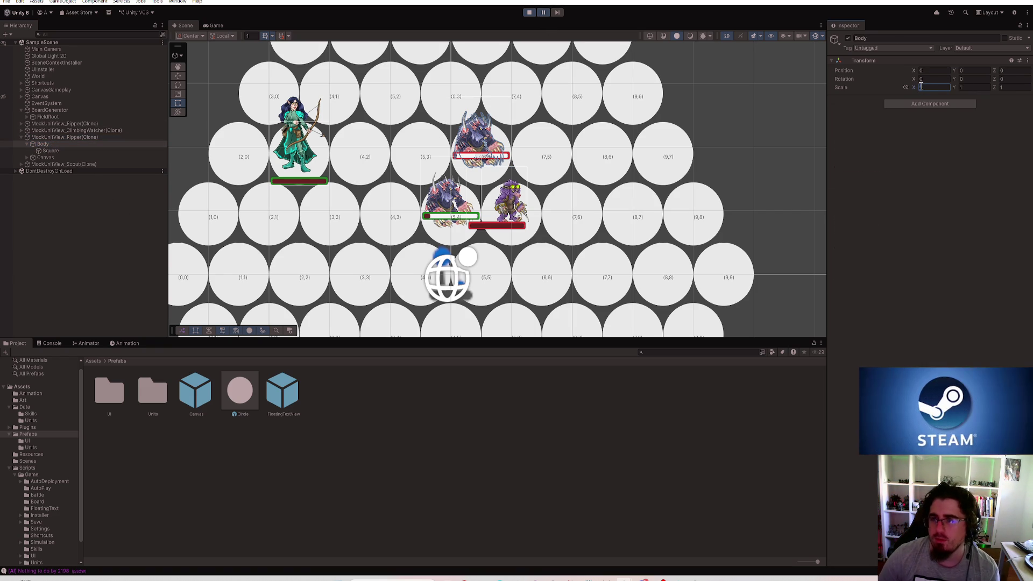
left_click_drag(955, 79, 1022, 79)
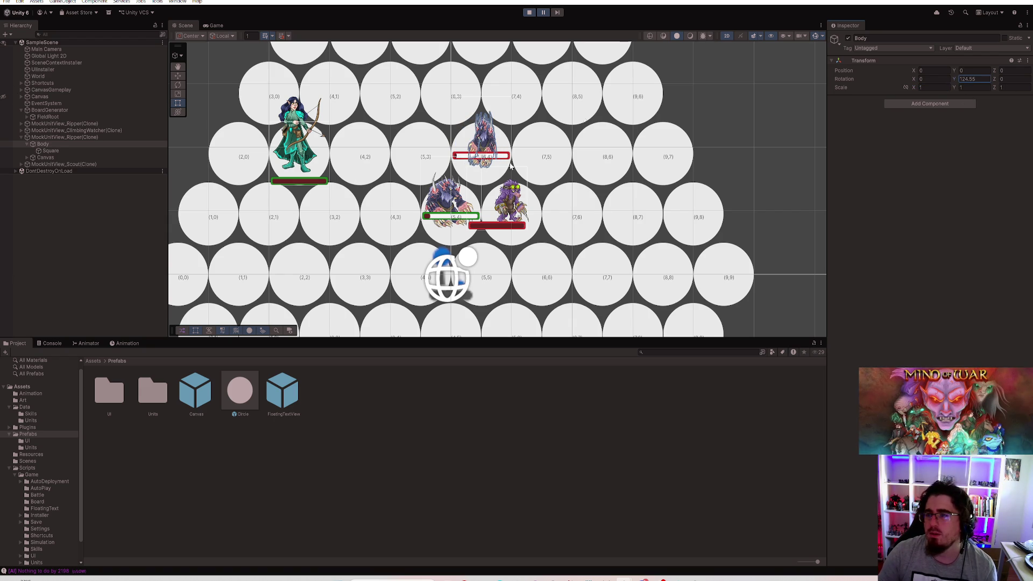
Resume, pause again, then stop the game
left_click(543, 13)
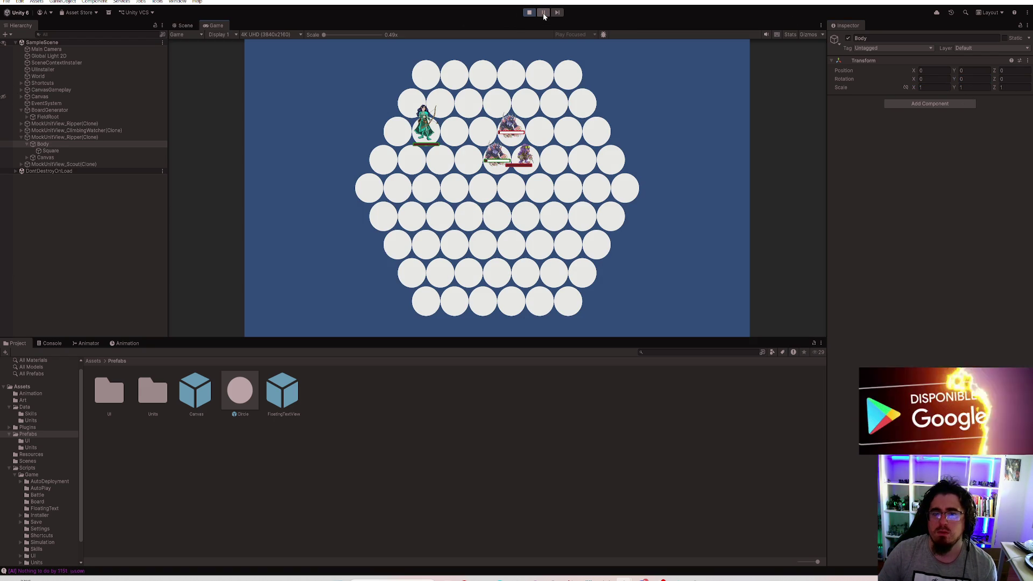
left_click(544, 14)
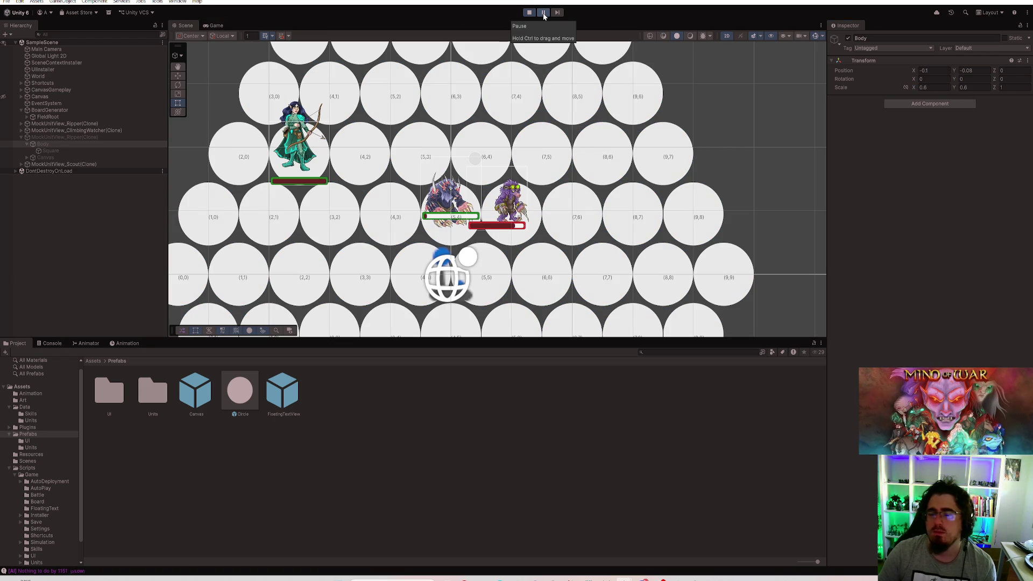
left_click(529, 13)
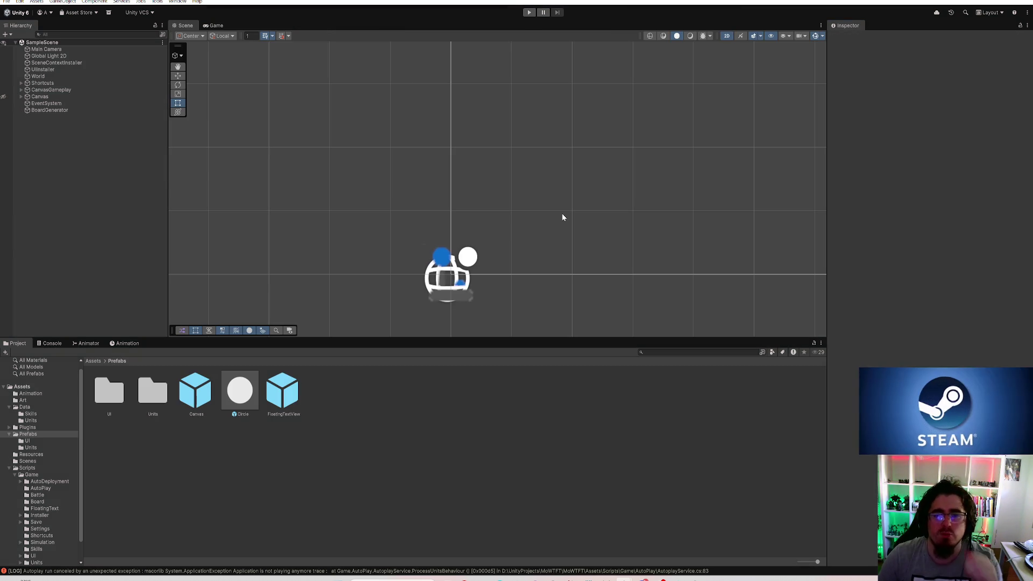
Bring up FieldModel.cs in Rider, jump to its top, and return to Unity
mouse_move(570, 579)
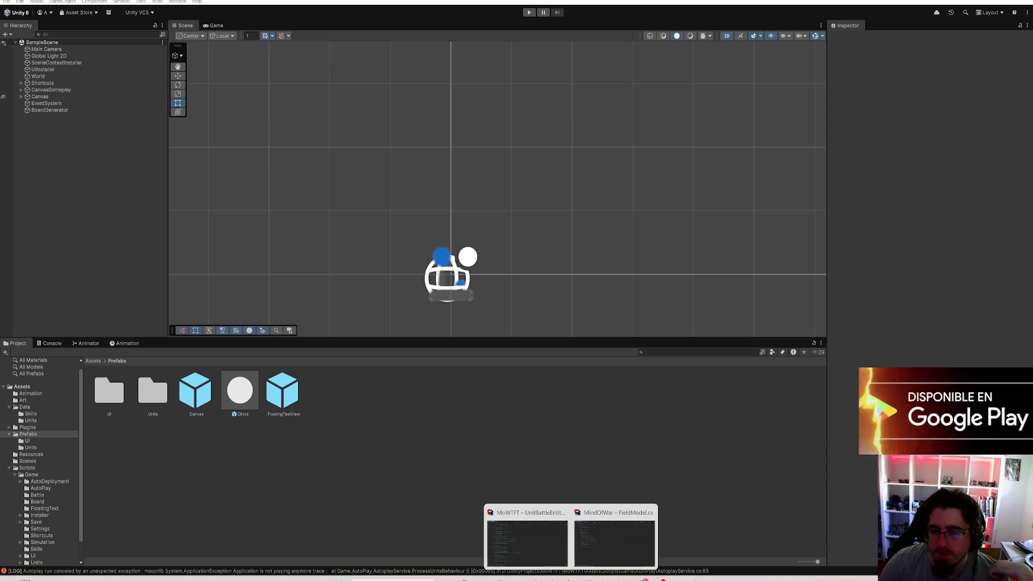
left_click(602, 549)
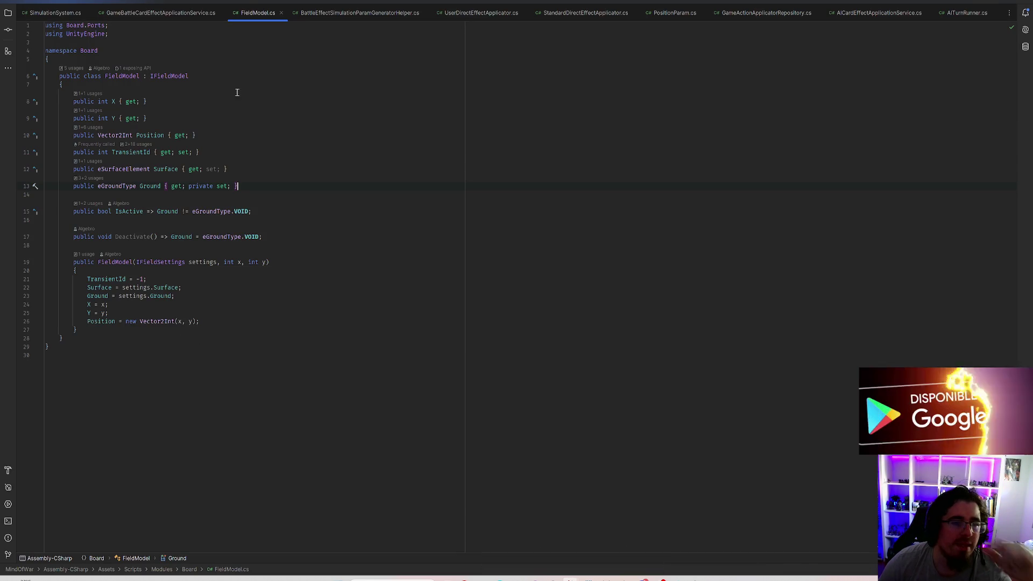
key("ctrl+Home")
key("alt+Tab")
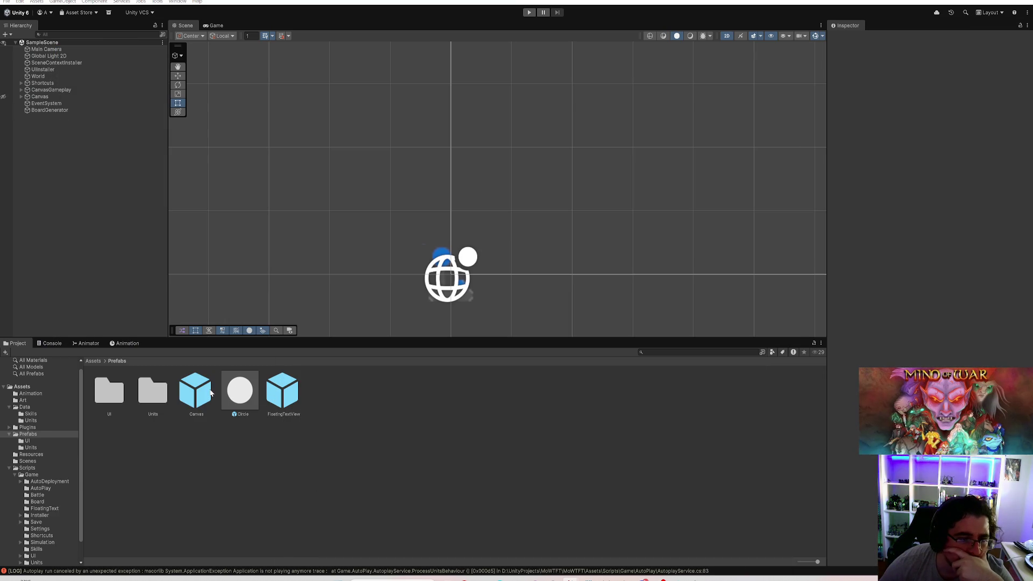
Open MockUnitView_Ripper from Prefabs/Units and set its Canvas Pos Y to 0.15
double_click(153, 390)
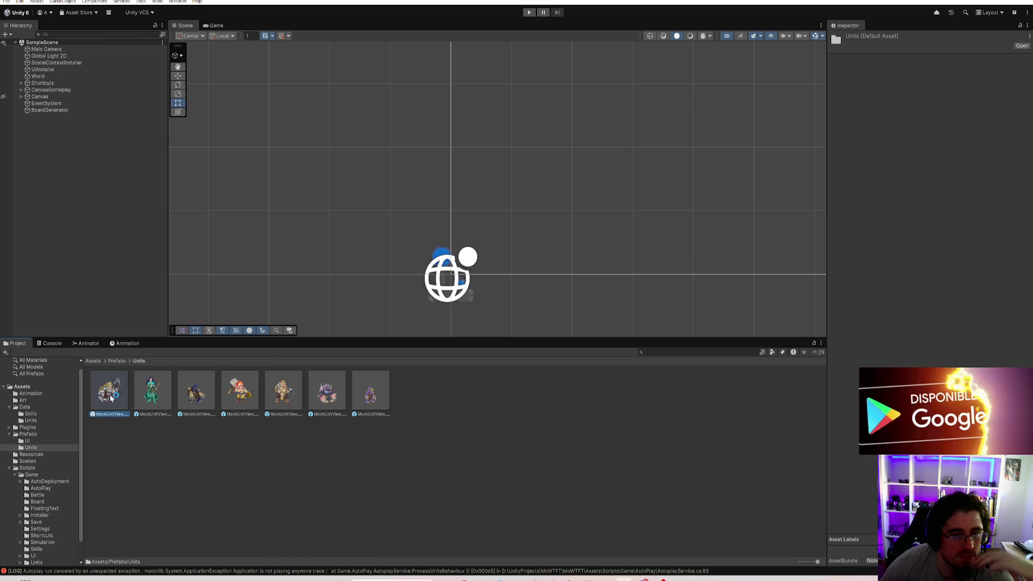
double_click(109, 393)
left_click(46, 67)
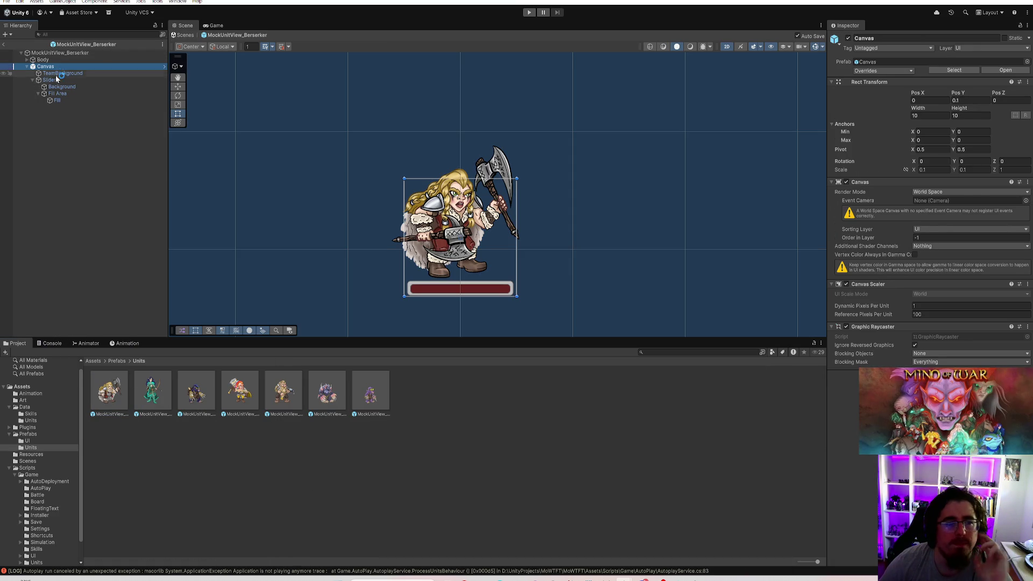
double_click(343, 378)
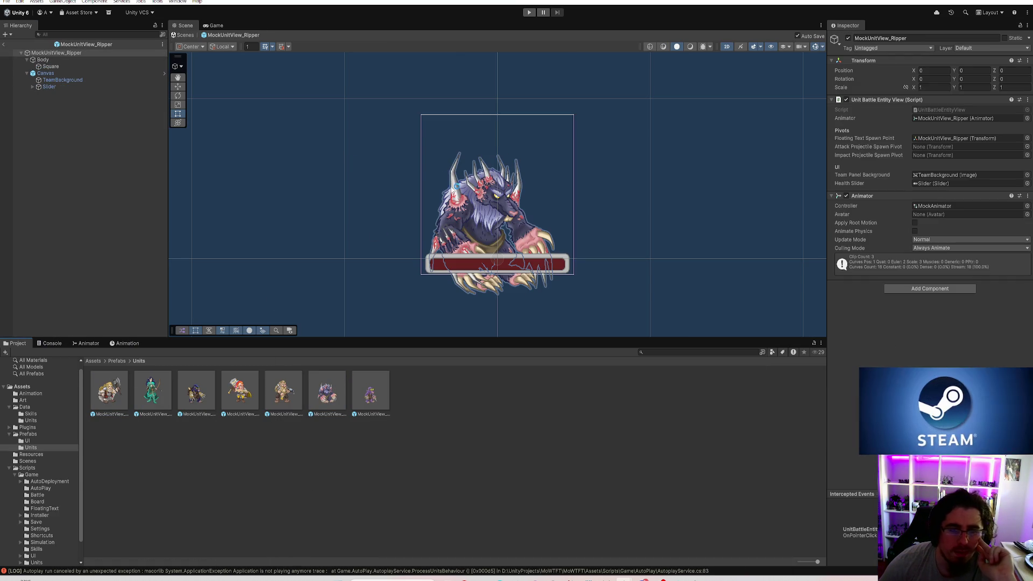
left_click(108, 73)
left_click(967, 100)
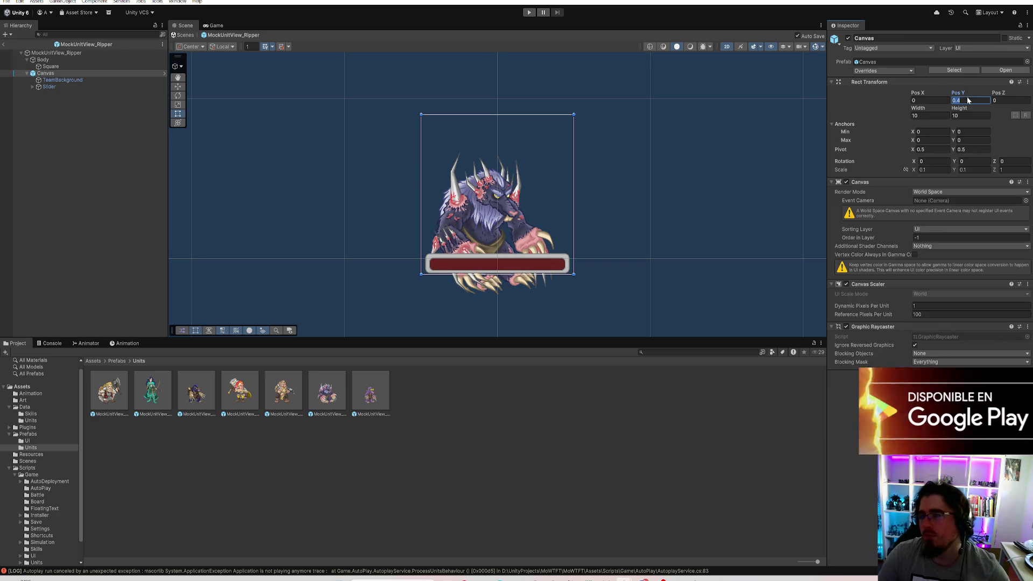
type("0.1")
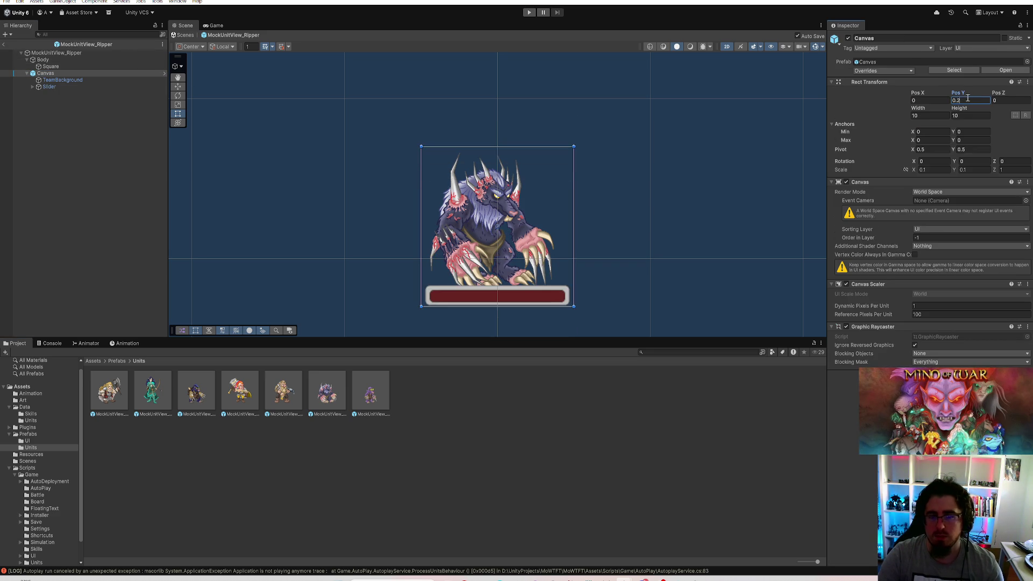
type("5")
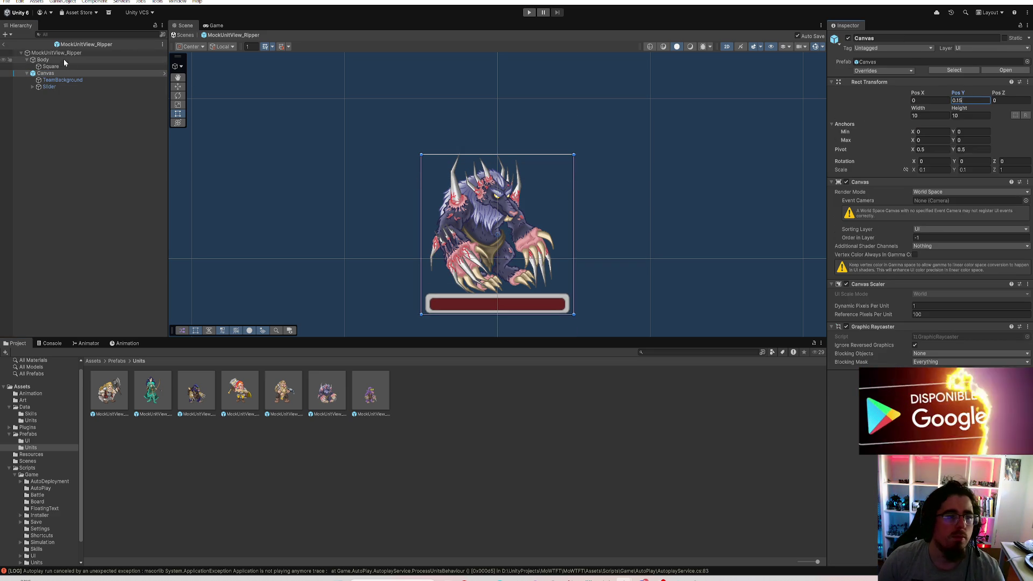
Open the Ripper's UnitBattleEntityView script in Rider from the root object
left_click(56, 53)
double_click(966, 110)
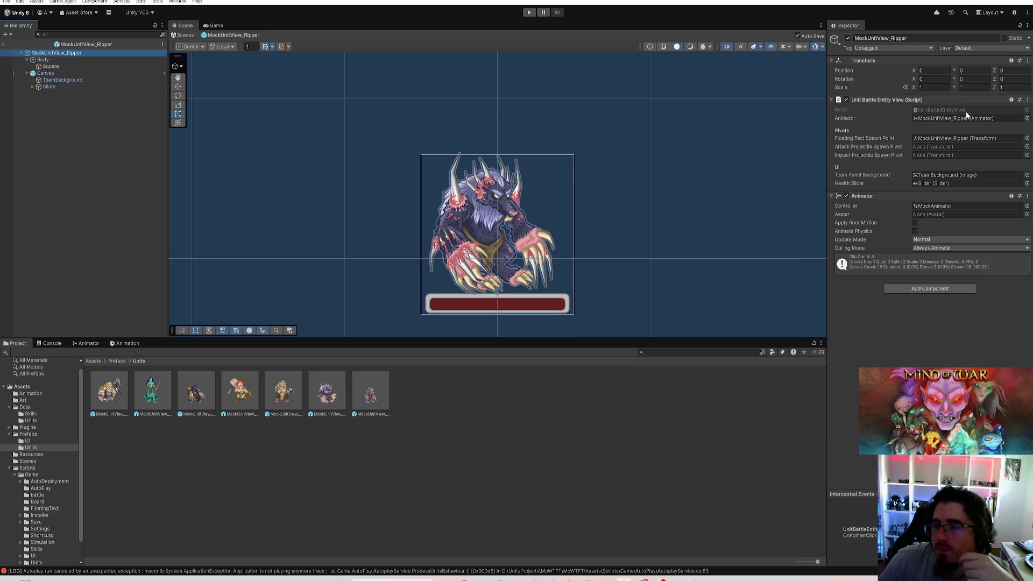
scroll(312, 357, "down", 6)
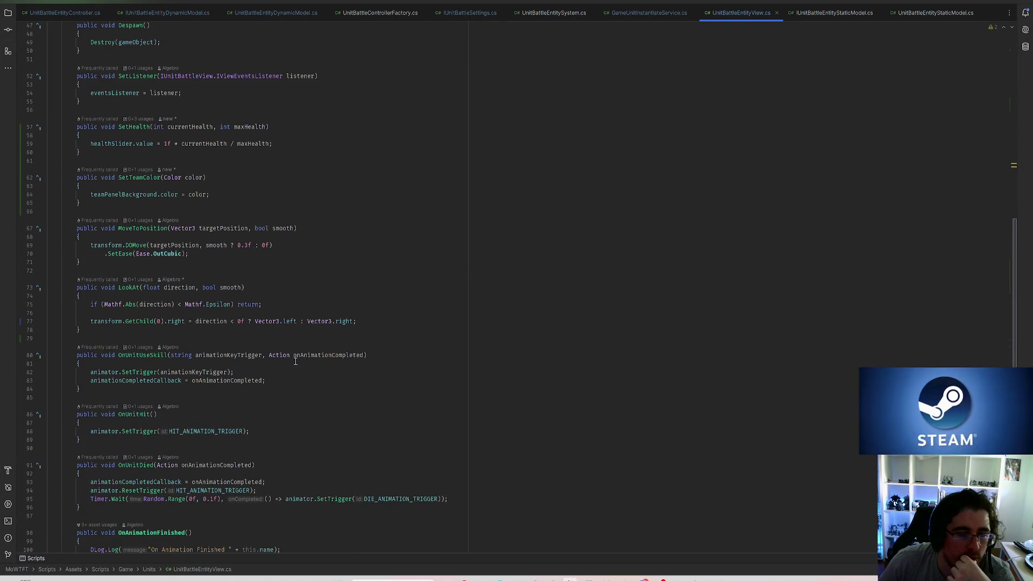
Replace transform.GetChild(0) with transform on LookAt's line 77 and switch back to Unity
left_click(179, 321)
left_click_drag(165, 321, 91, 321)
type("transform")
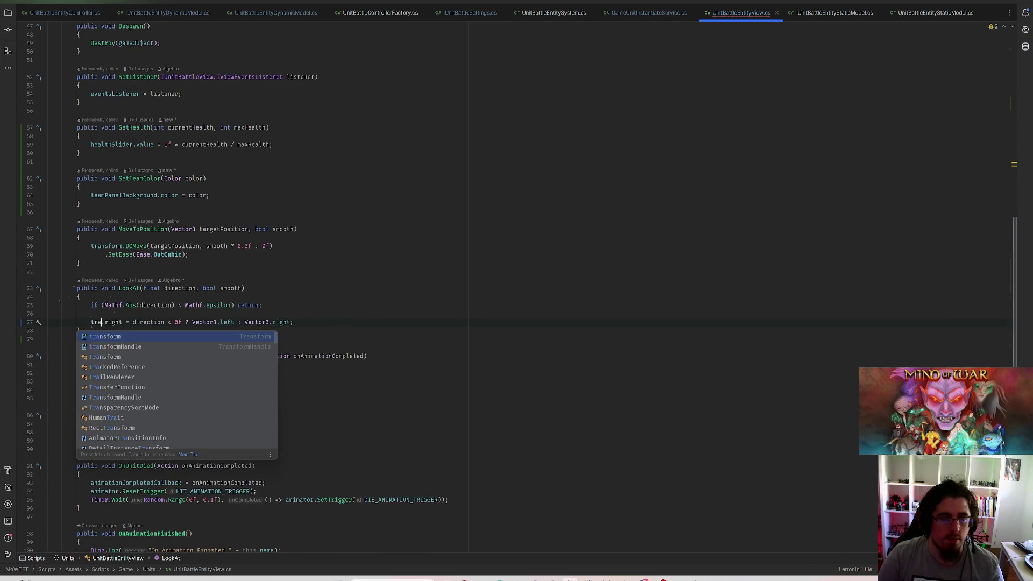
key("Return")
left_click(319, 324)
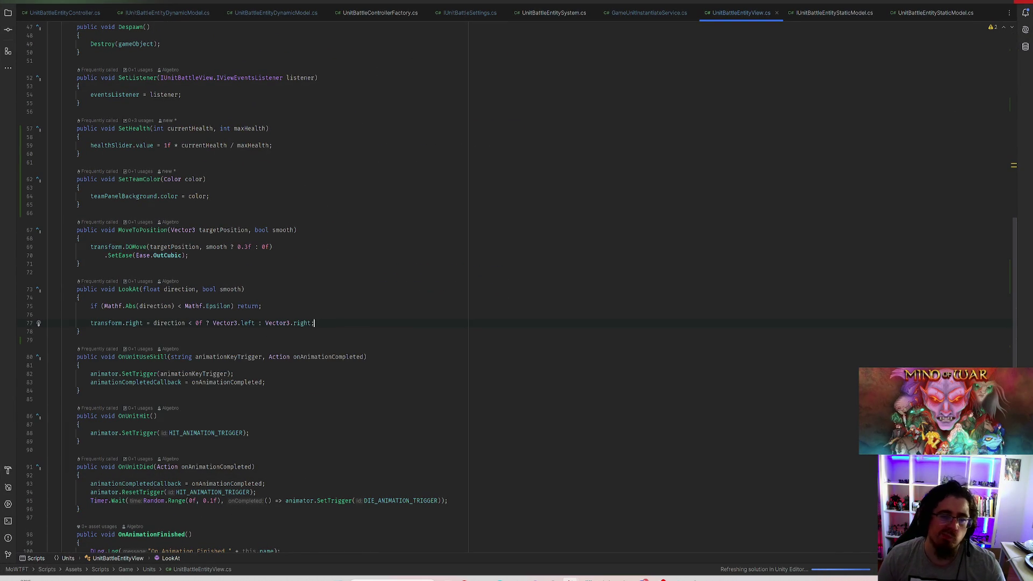
key("alt+Tab")
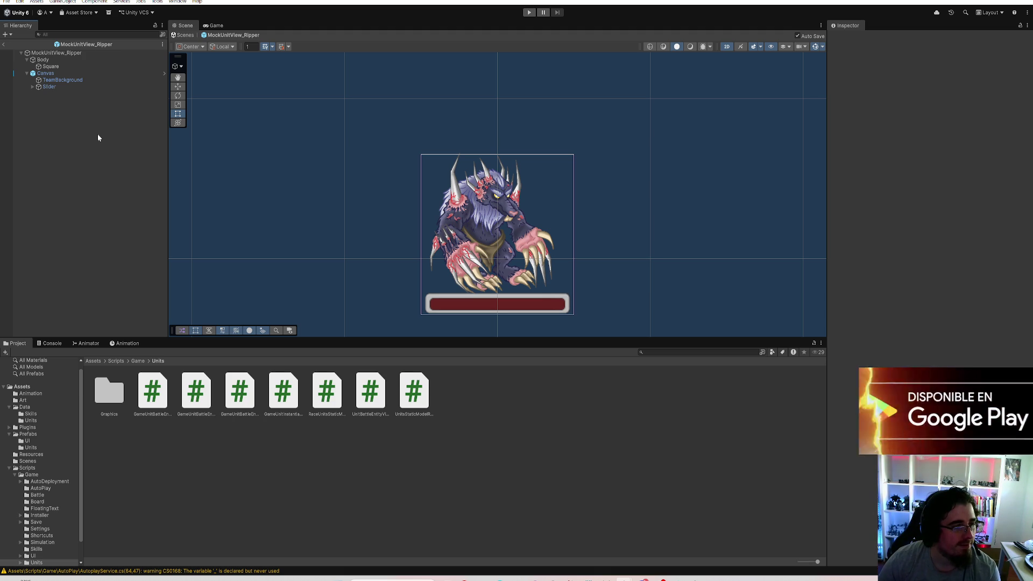
Run the game from the main menu to the hex board, then restart Play mode and start a new match
left_click(529, 12)
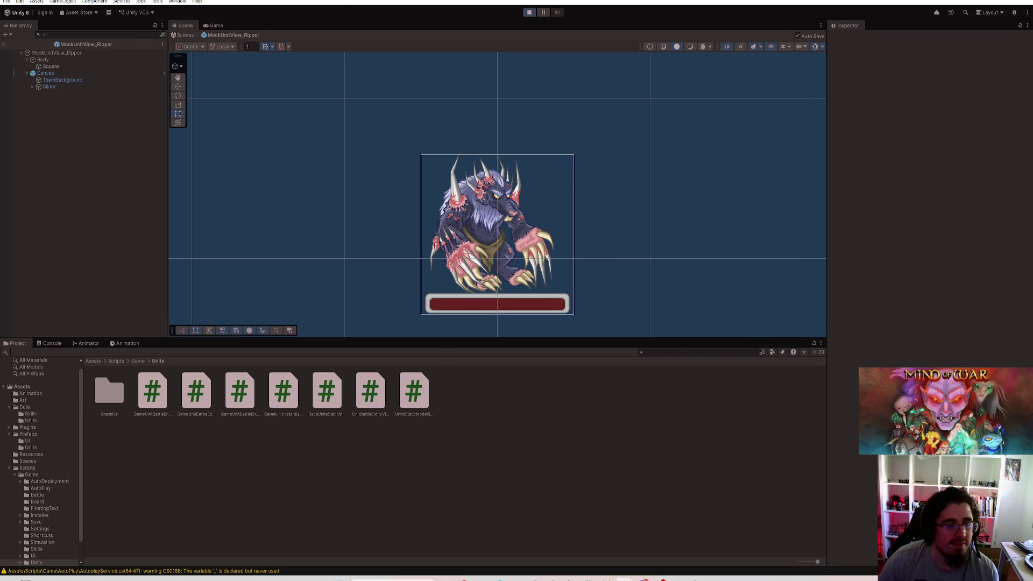
left_click(208, 25)
left_click(543, 179)
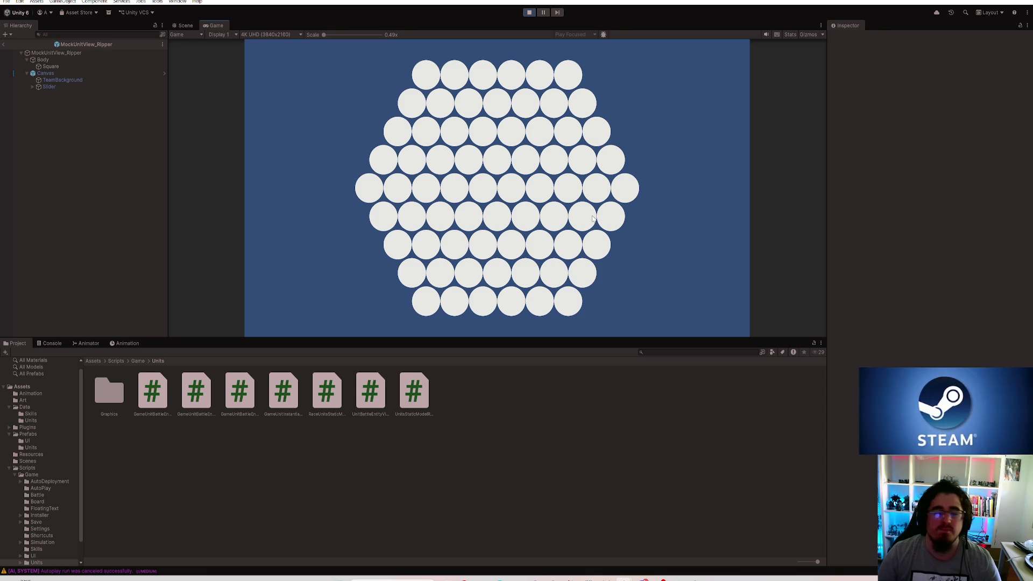
key("ctrl+p")
key("ctrl+p")
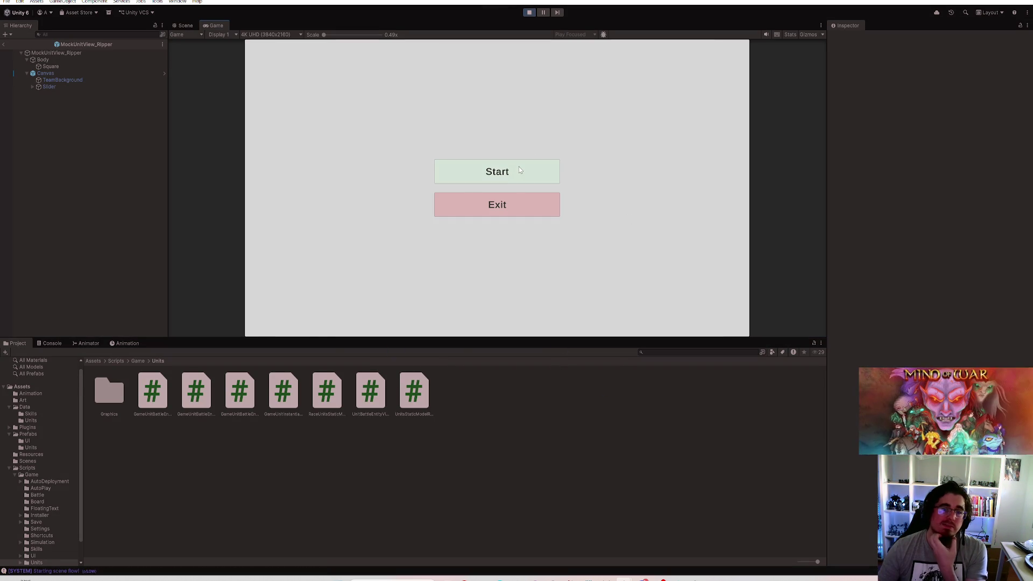
left_click(526, 163)
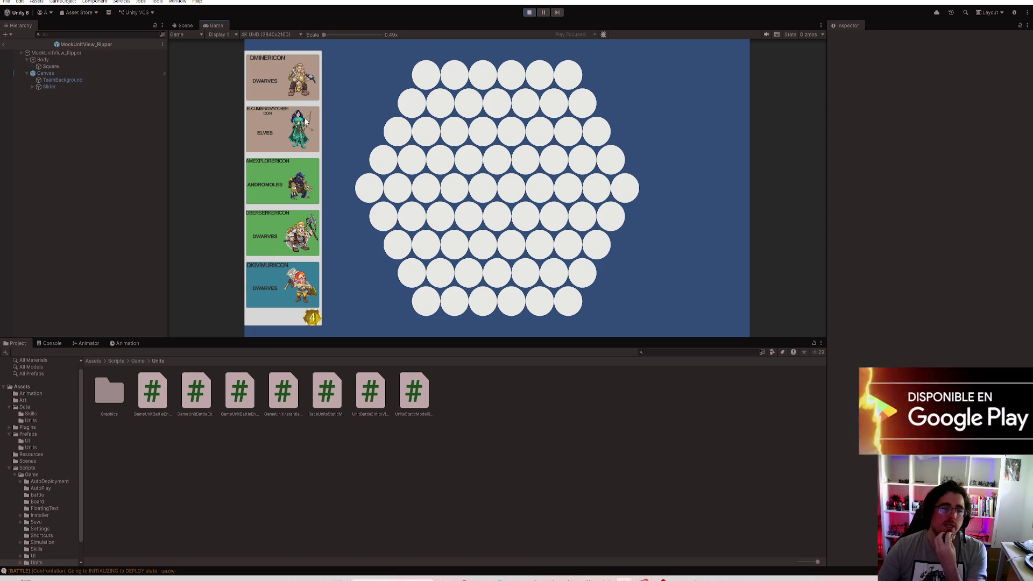
Buy two unit cards, watch the battle in a maximized Game view, then stop playing
left_click(302, 264)
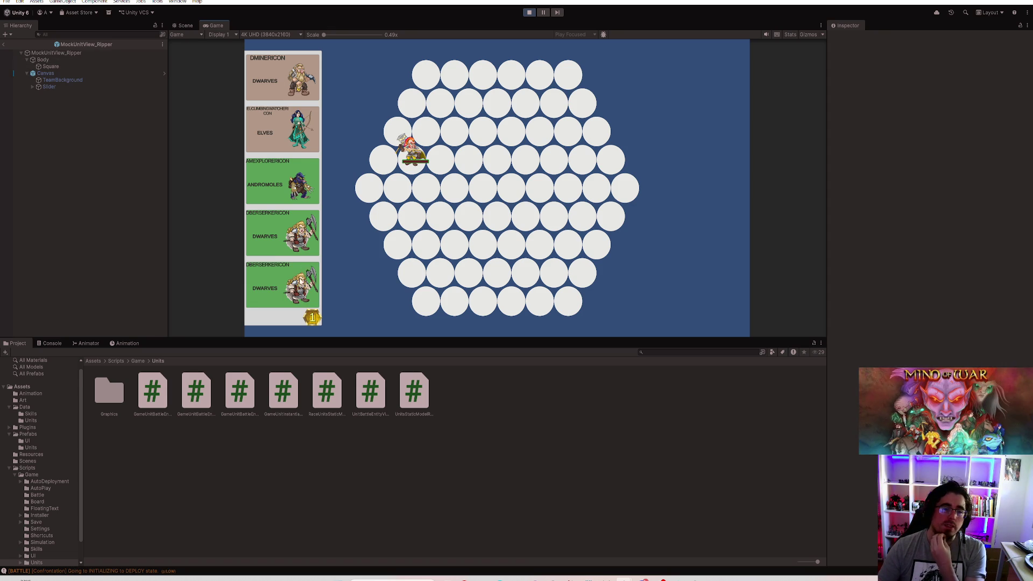
left_click(307, 138)
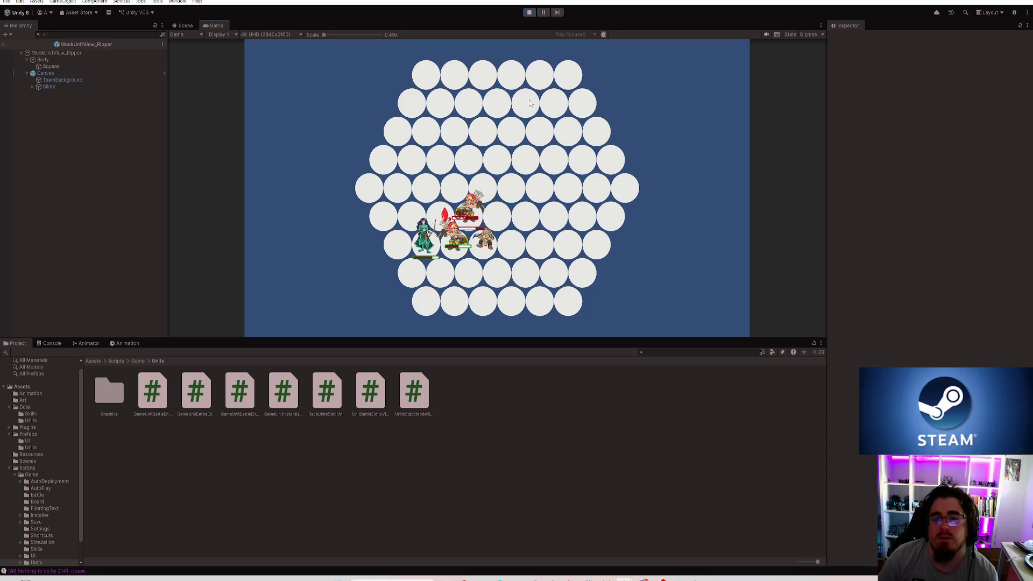
key("shift+space")
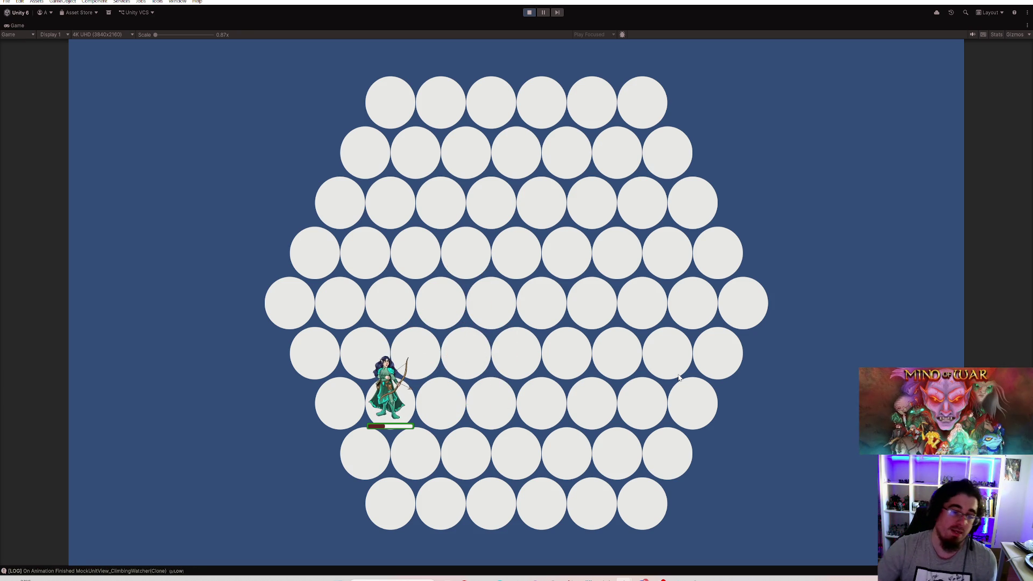
left_click(529, 12)
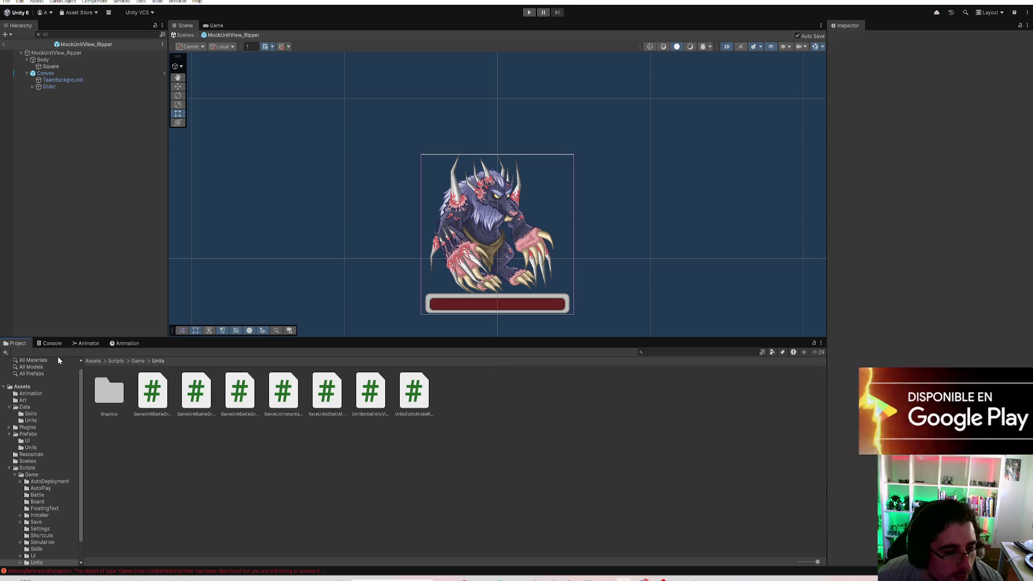
Open the MockUnitView_Miner prefab from Prefabs/Units and select its Canvas
left_click(40, 434)
left_click(32, 447)
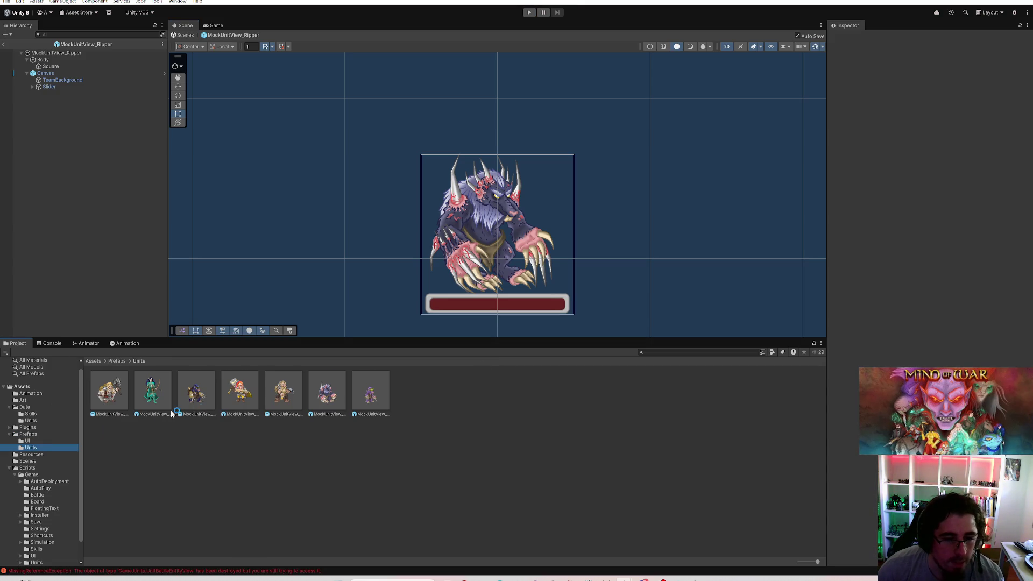
double_click(269, 393)
left_click(72, 75)
Move the Canvas to Pos X -0.02 and Pos Y 0.2, then return to SampleScene
left_click(937, 100)
type("0")
key("Tab")
type("0.2")
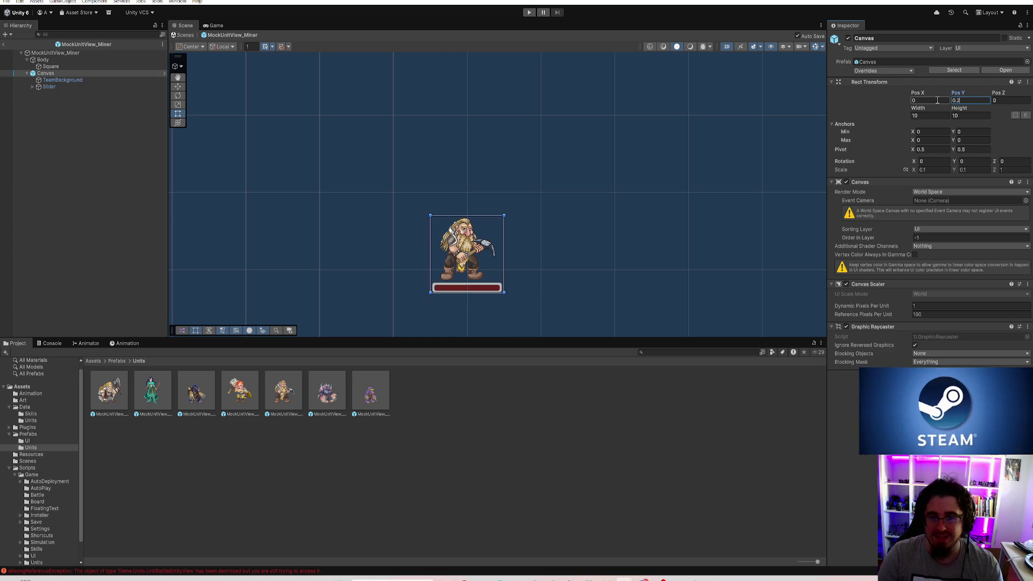
left_click(937, 100)
type("-0.02")
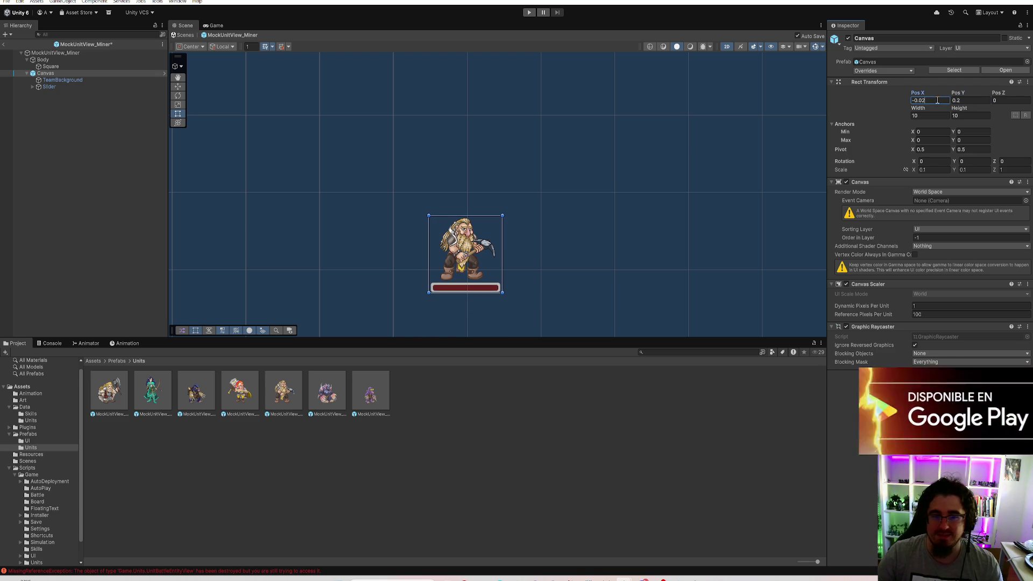
left_click(95, 129)
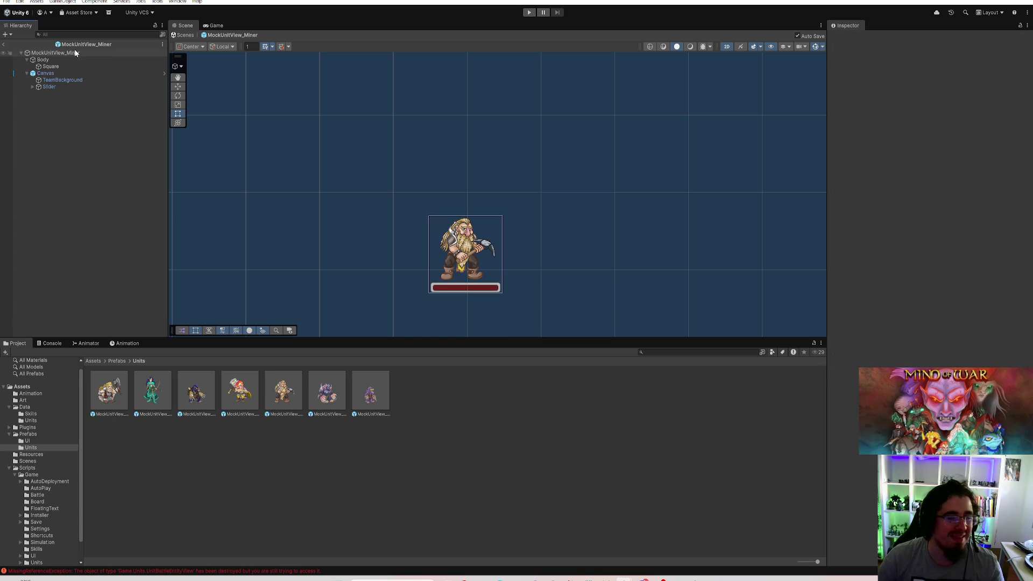
left_click(6, 45)
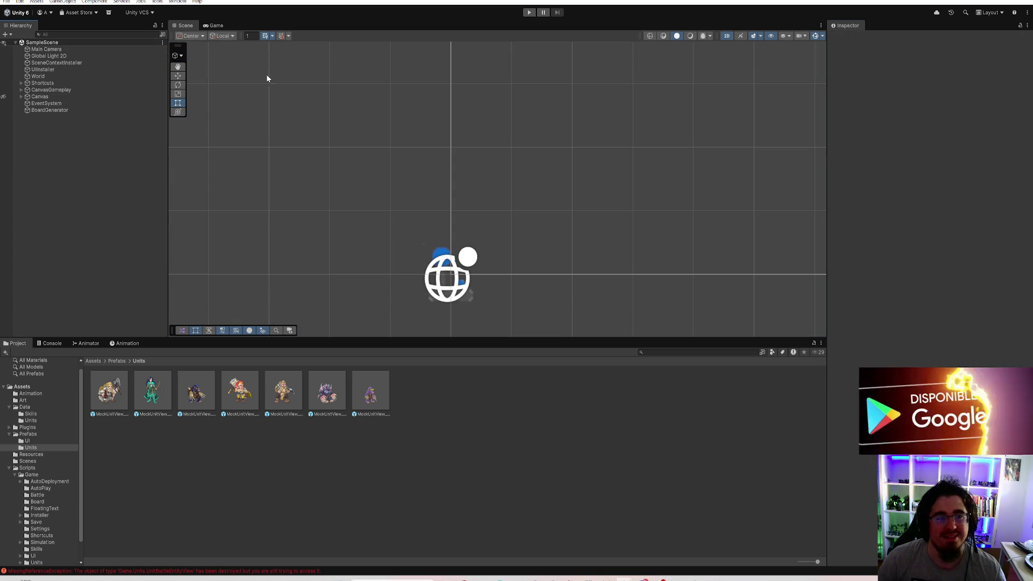